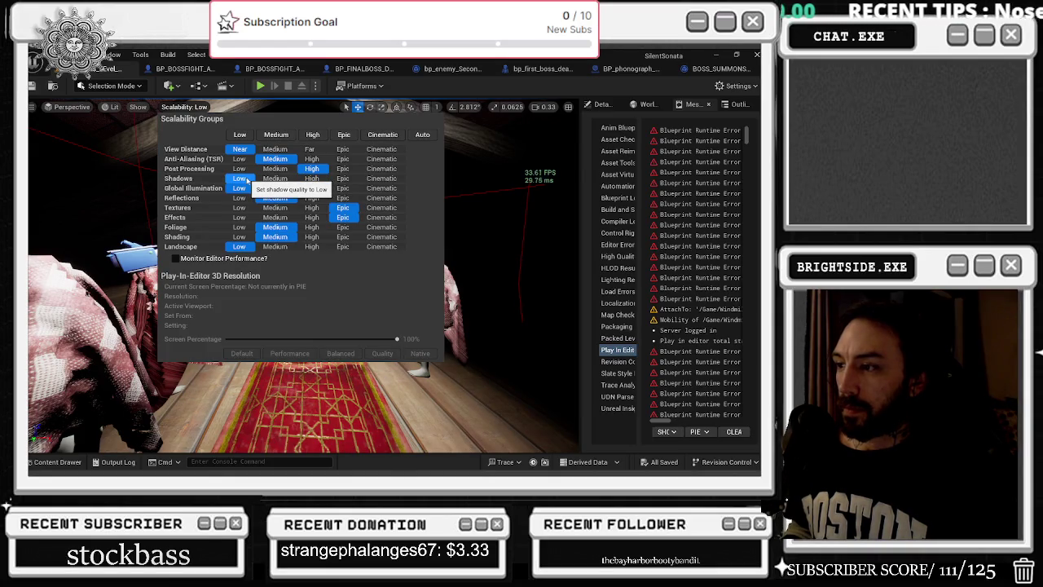
Set Shadows to High, try and then leave Global Illumination at Low, and close Scalability
click(270, 178)
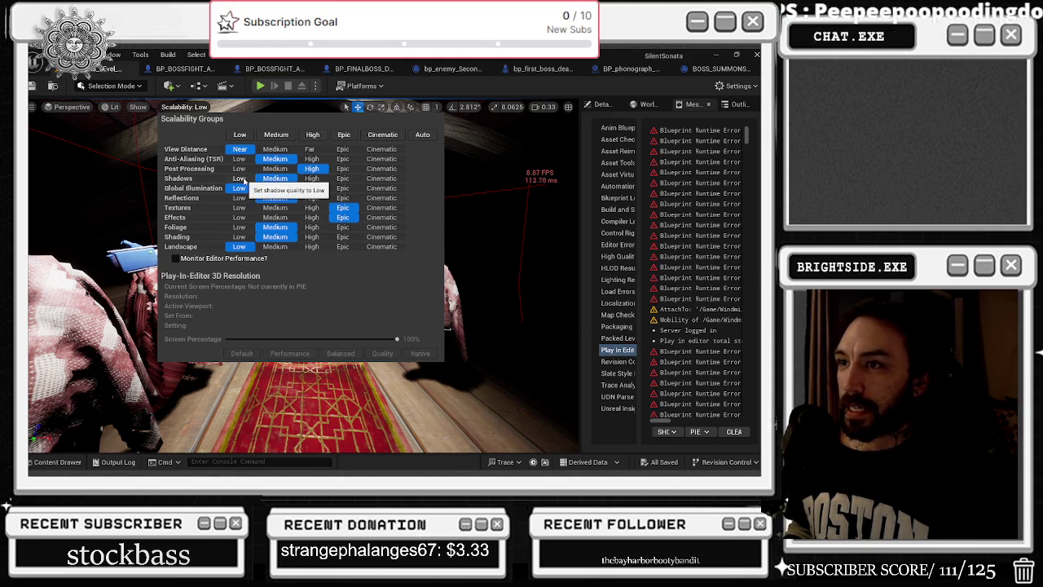
click(240, 178)
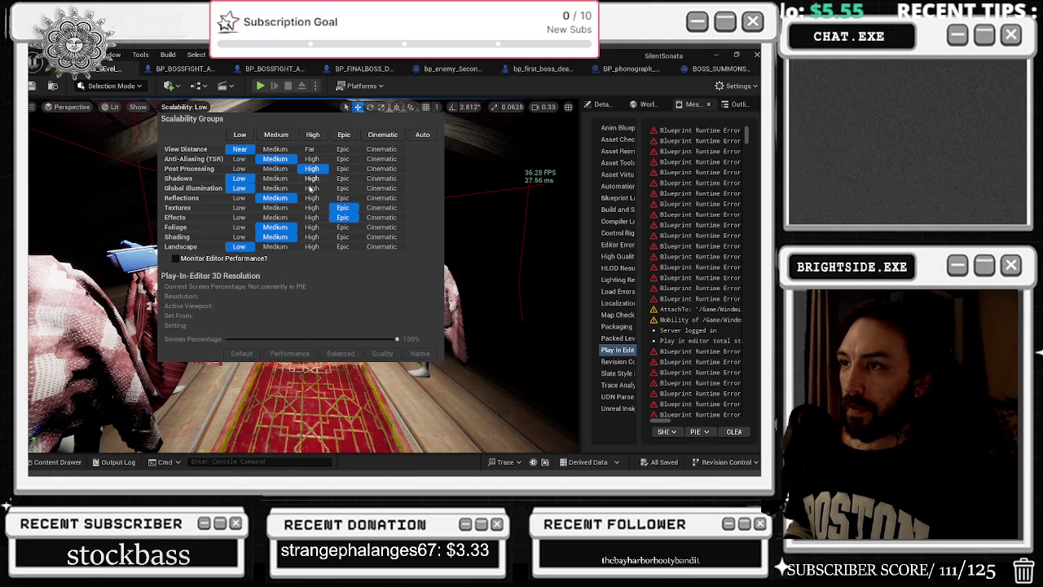
click(310, 186)
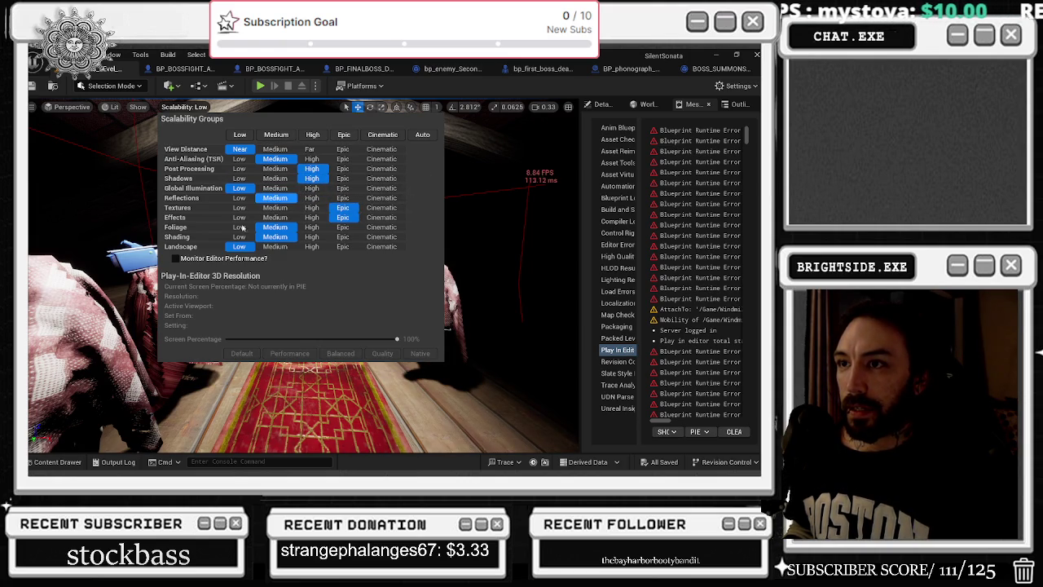
click(282, 190)
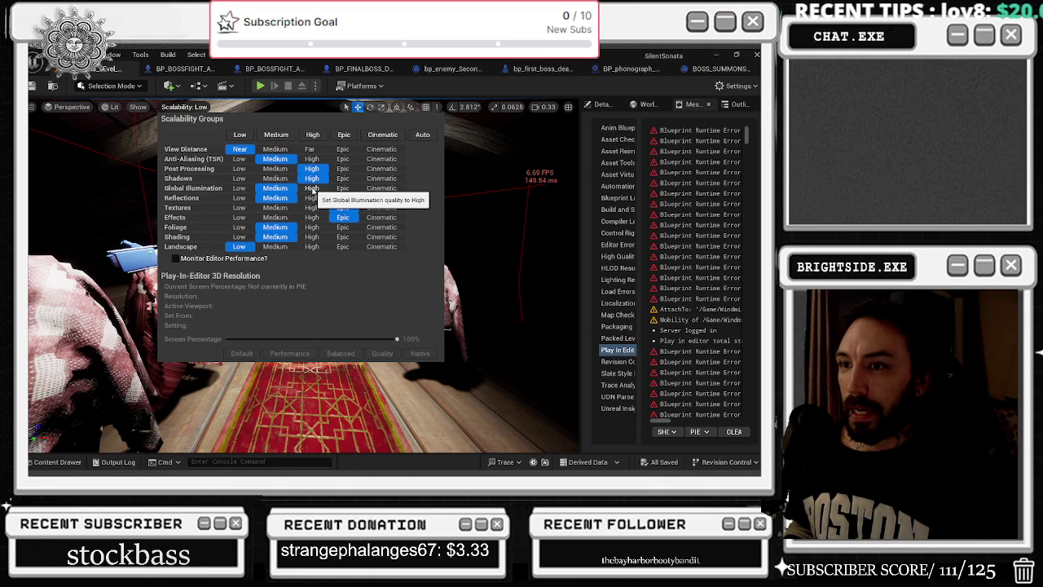
click(312, 188)
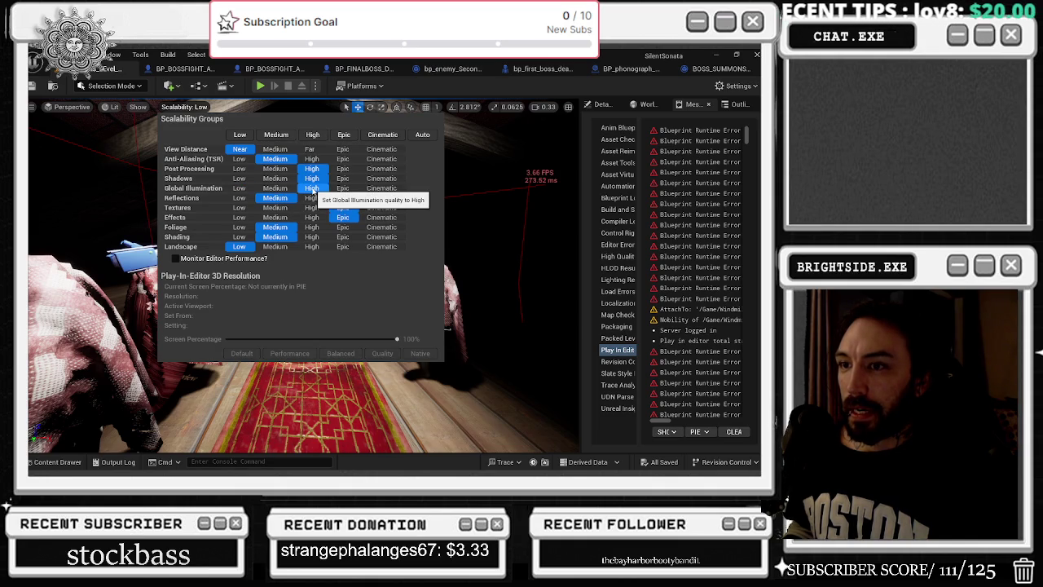
click(238, 189)
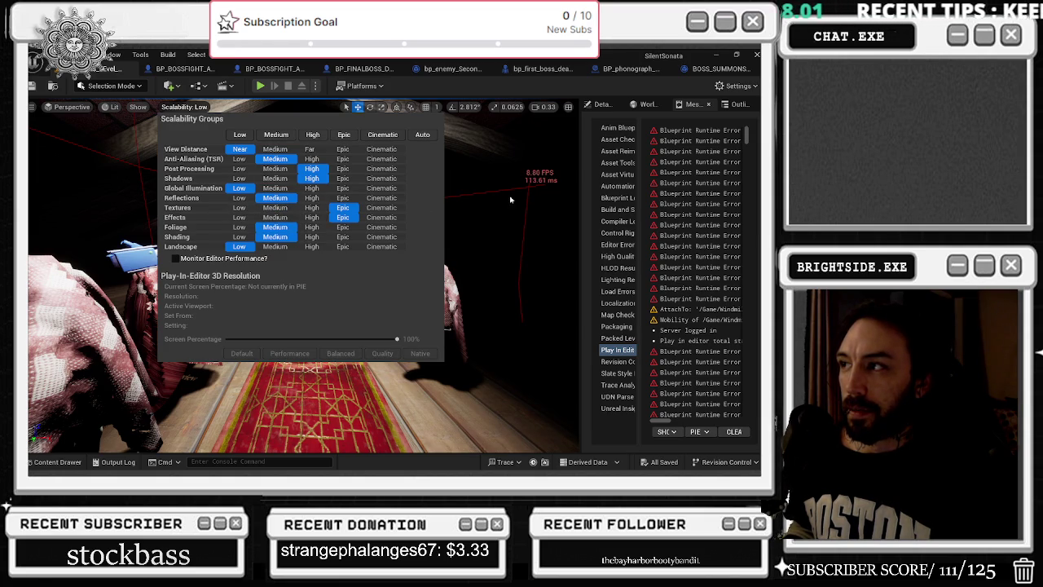
key(Escape)
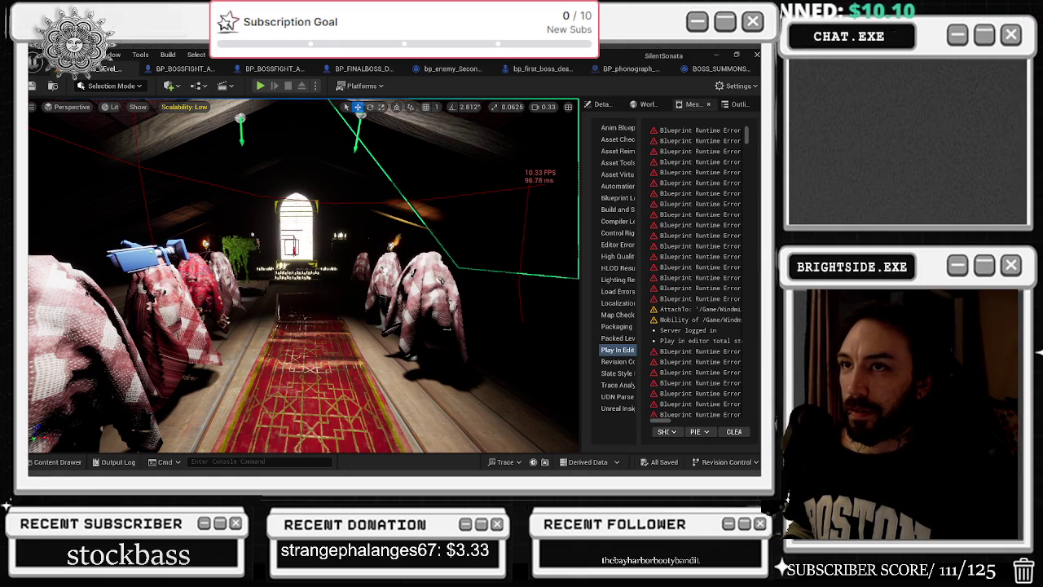
Test Textures at Low, then set Textures quality back to Epic in Scalability
click(178, 109)
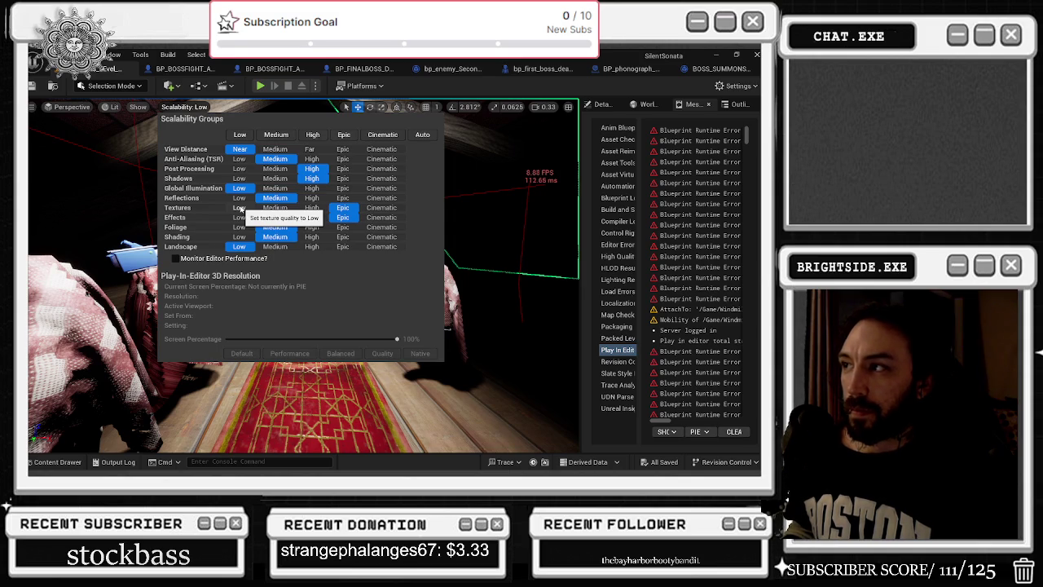
click(241, 209)
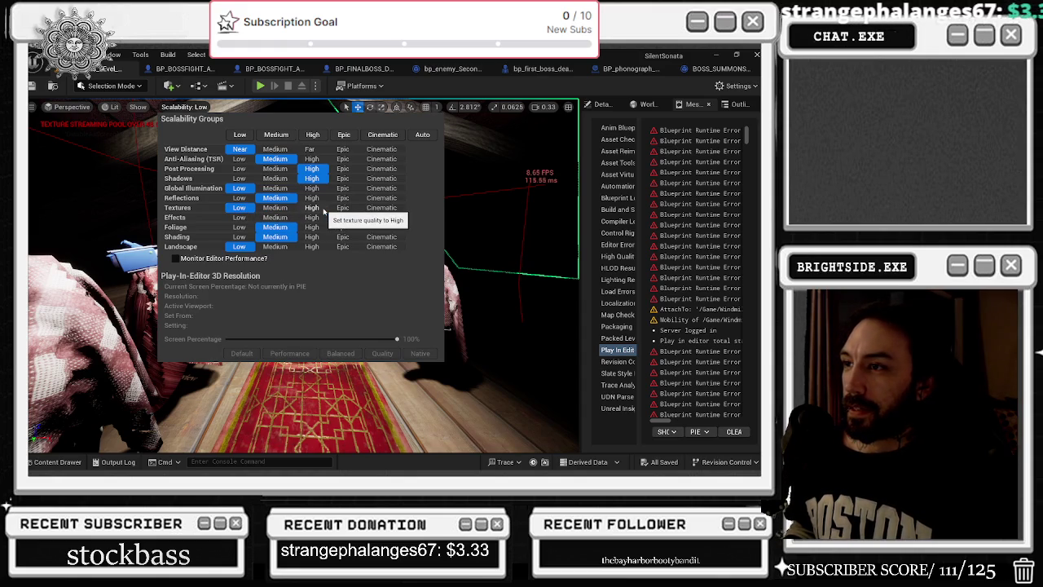
click(519, 229)
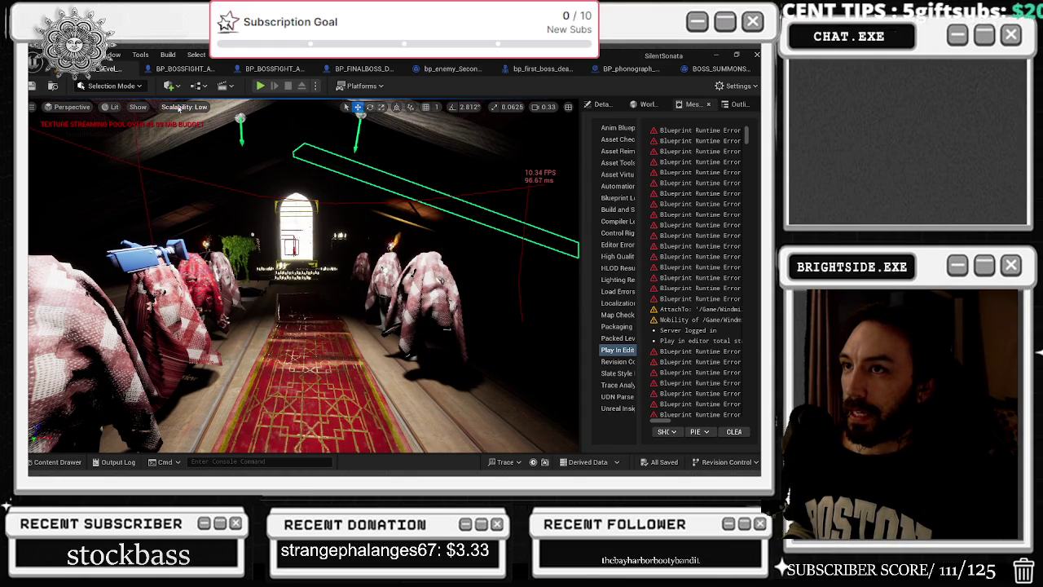
click(179, 109)
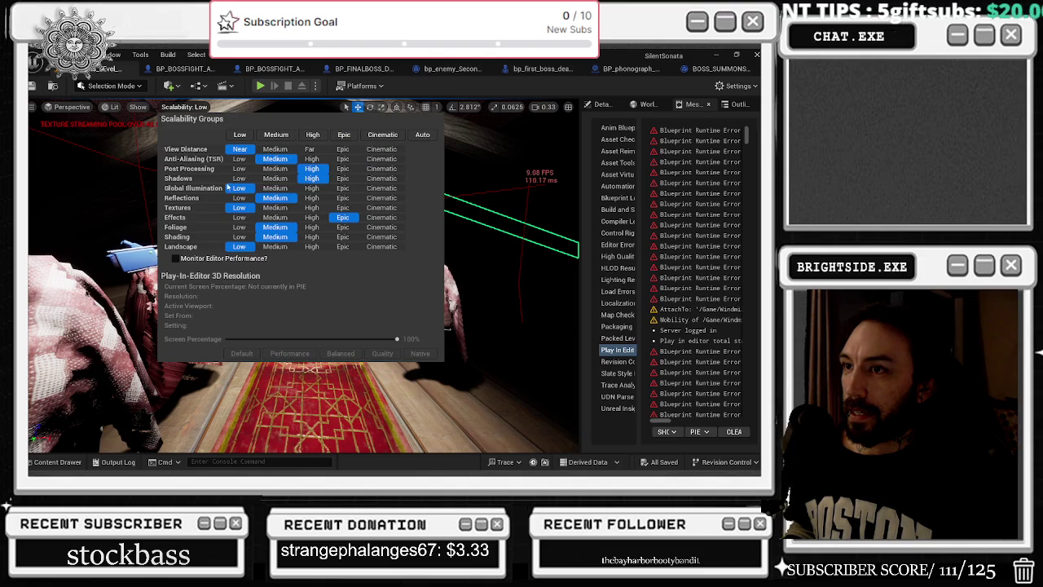
click(312, 209)
click(343, 209)
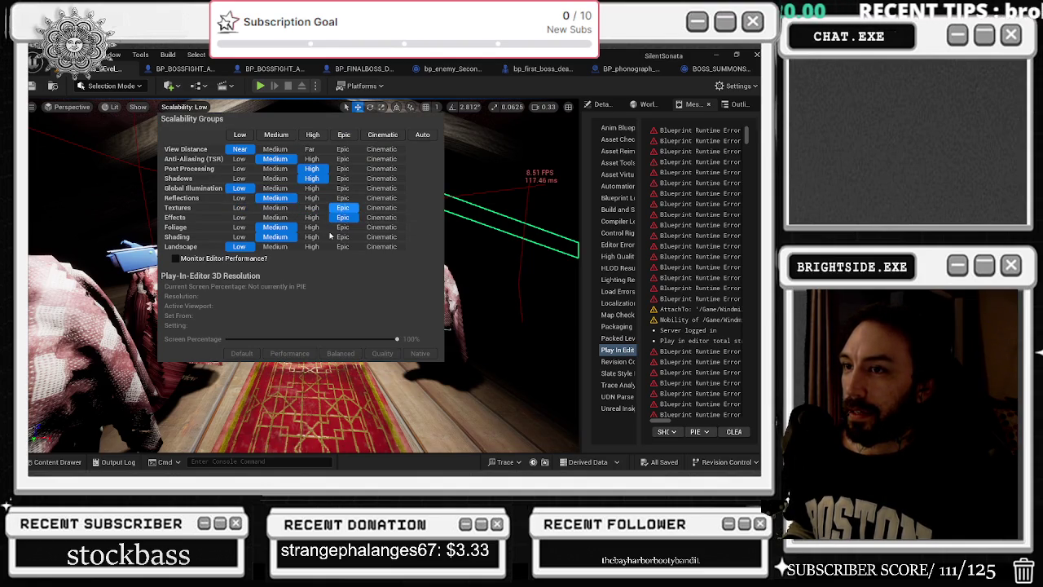
Cycle Effects and Foliage quality through Low and Epic, returning Foliage to Medium
click(239, 218)
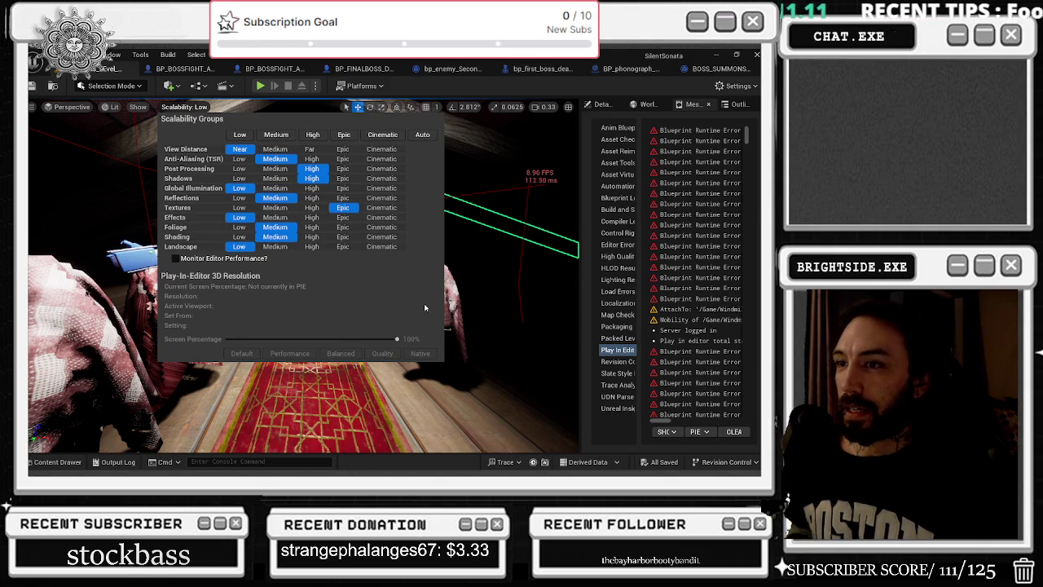
click(312, 218)
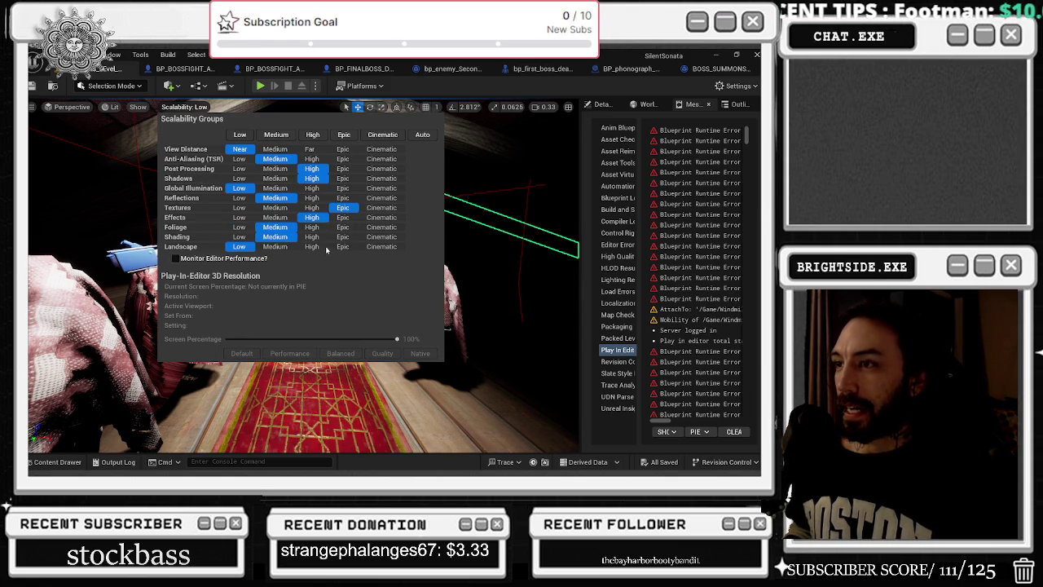
click(342, 217)
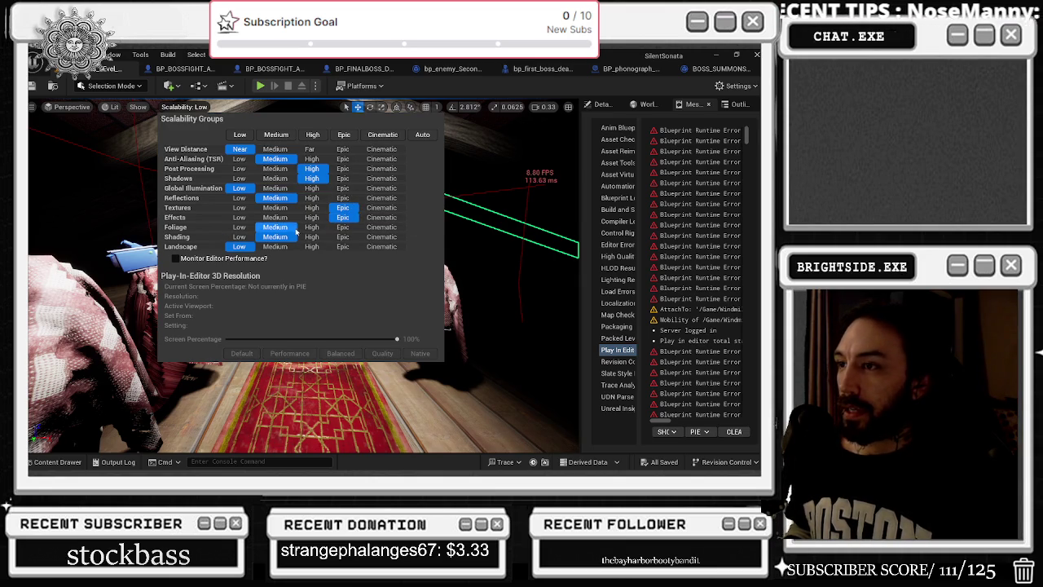
click(239, 227)
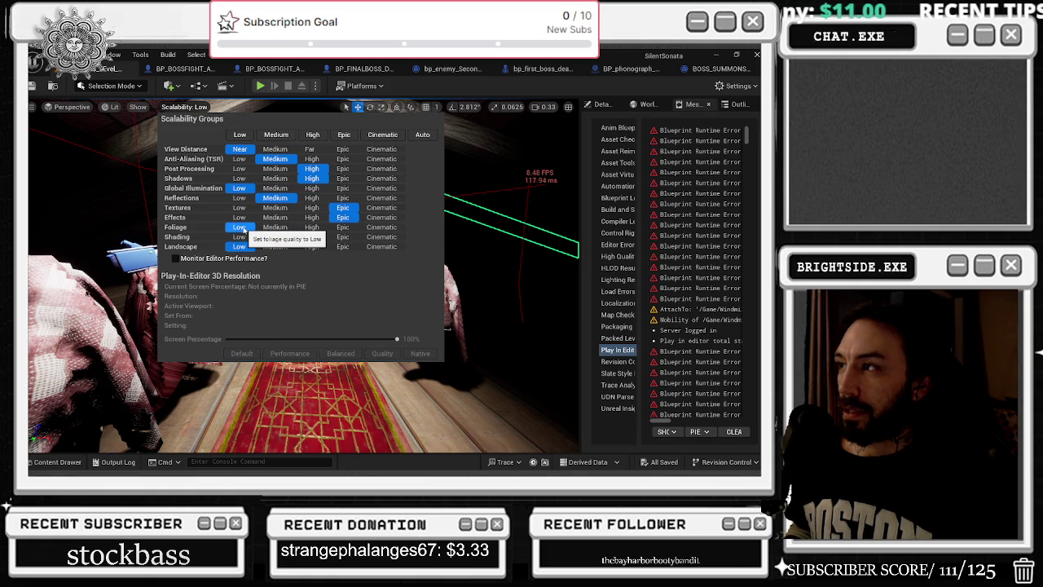
click(343, 228)
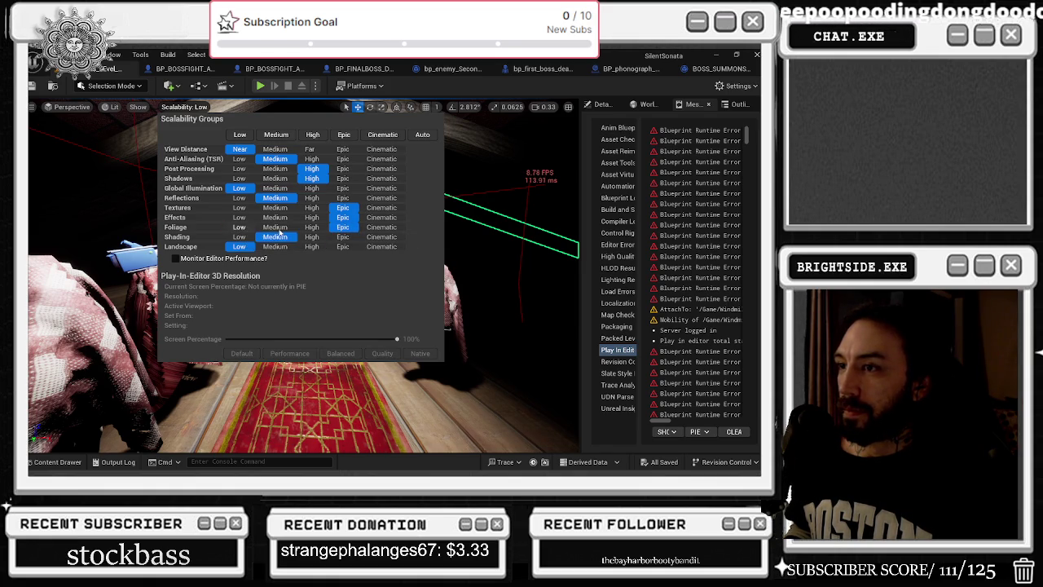
click(274, 227)
Try Shading at Low and Epic, return it to Medium, and drop Shadows to Low
click(275, 237)
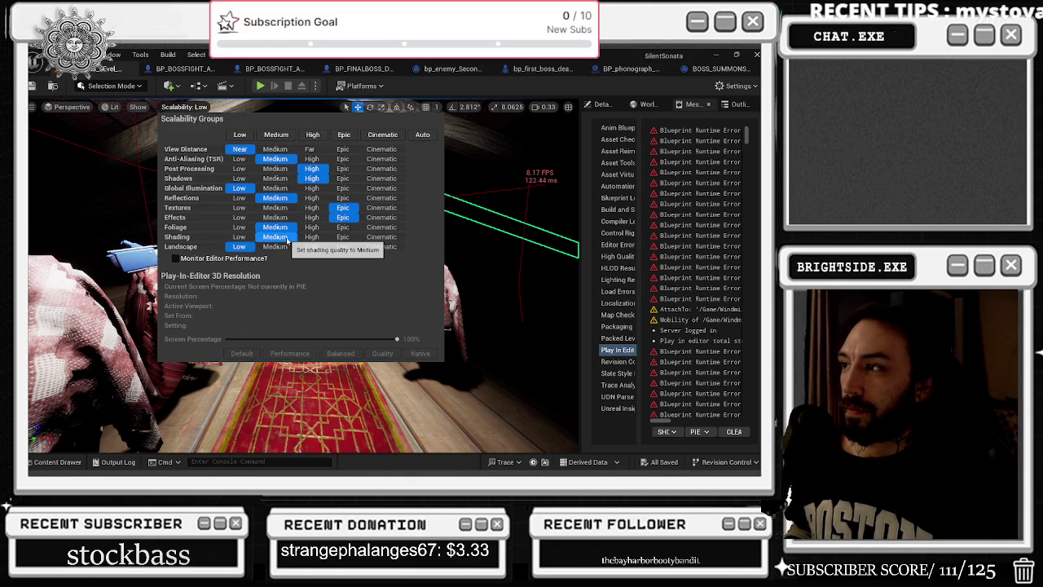
click(239, 236)
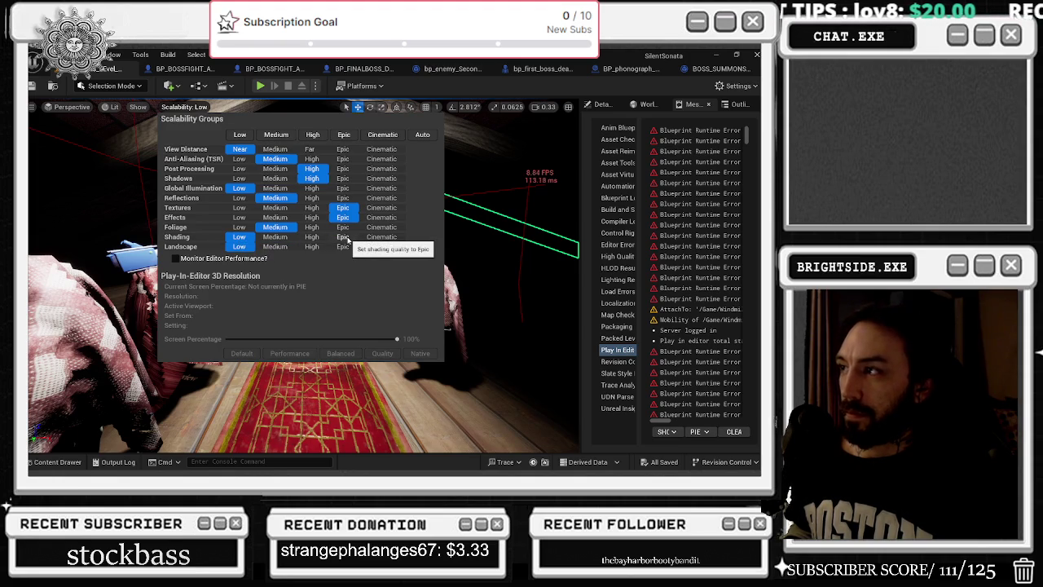
click(343, 237)
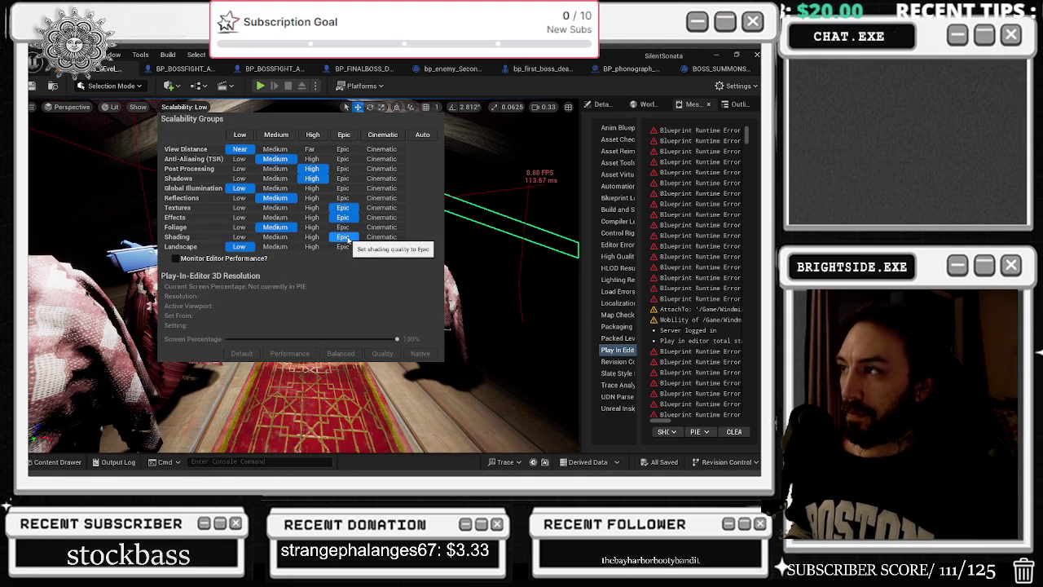
click(277, 236)
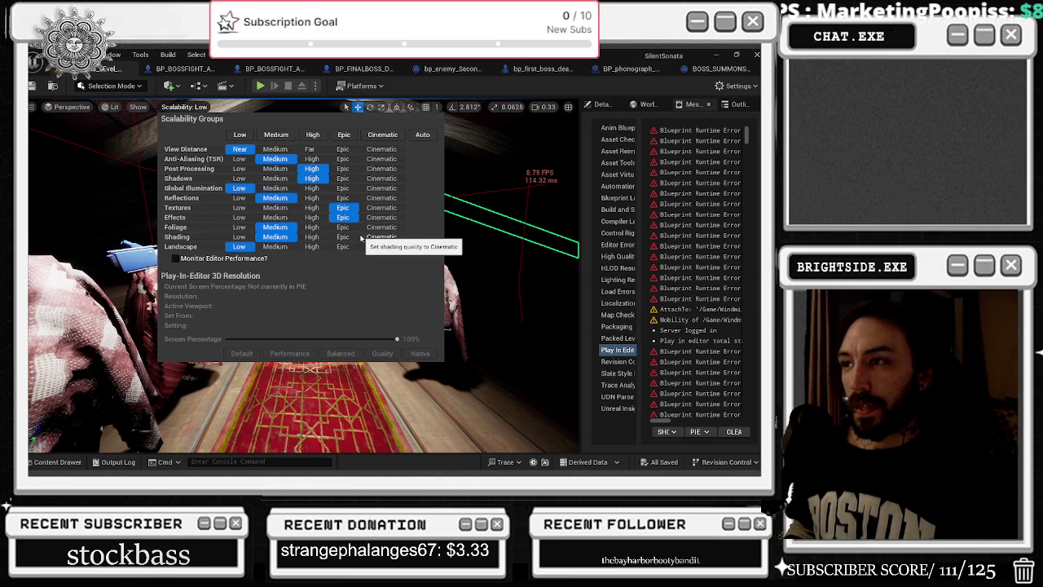
click(243, 179)
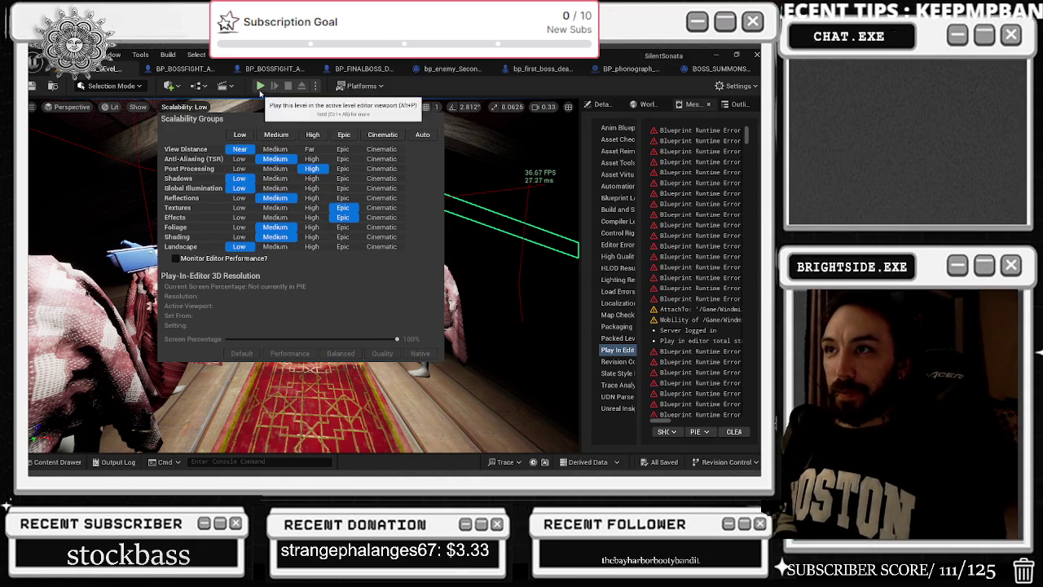
Playtest the level from a dark area through the boss fight, then stop and return to the editor
drag(413, 256, 302, 277)
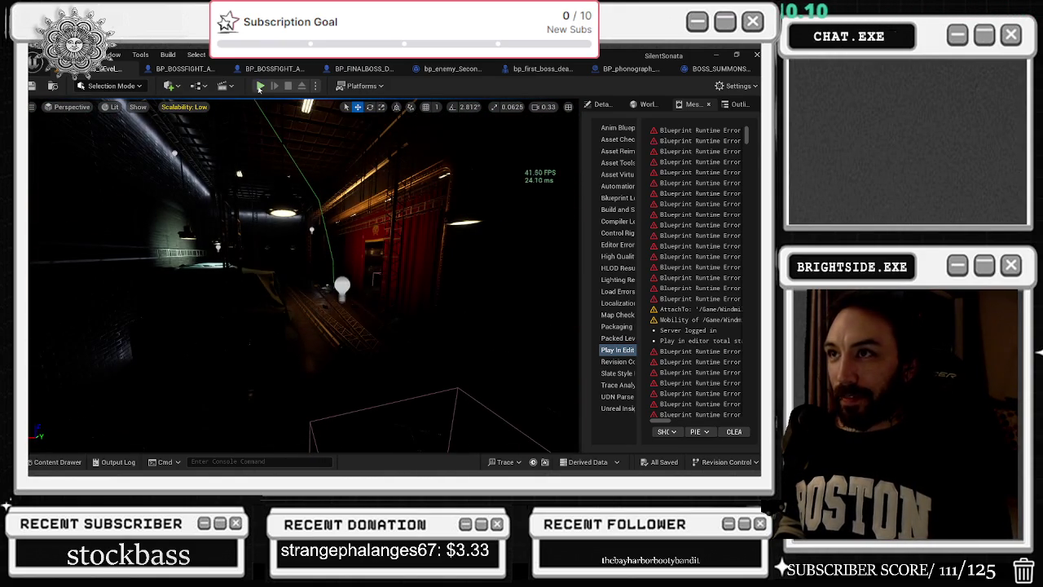
click(260, 86)
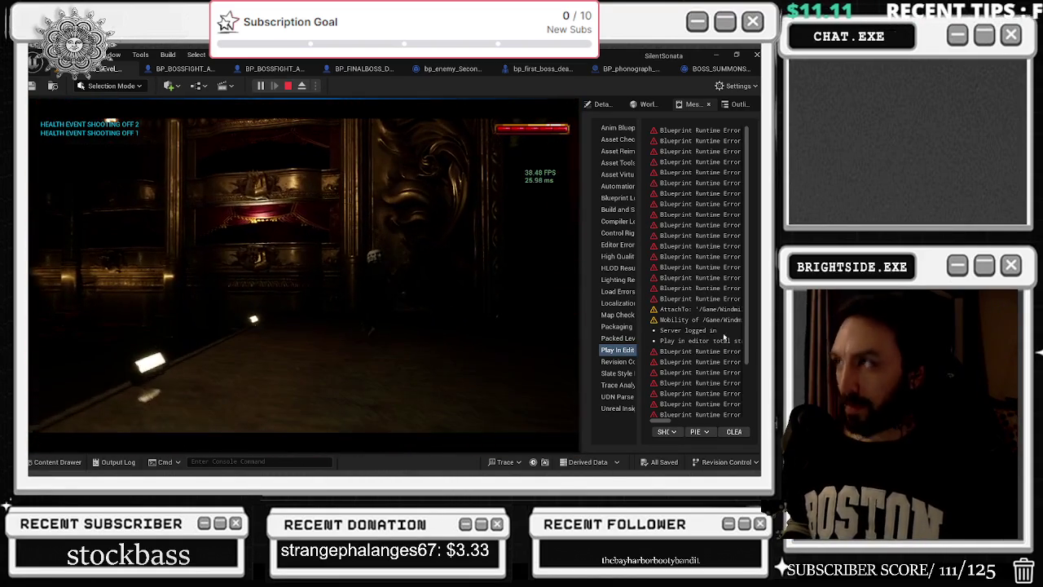
key(Escape)
click(717, 68)
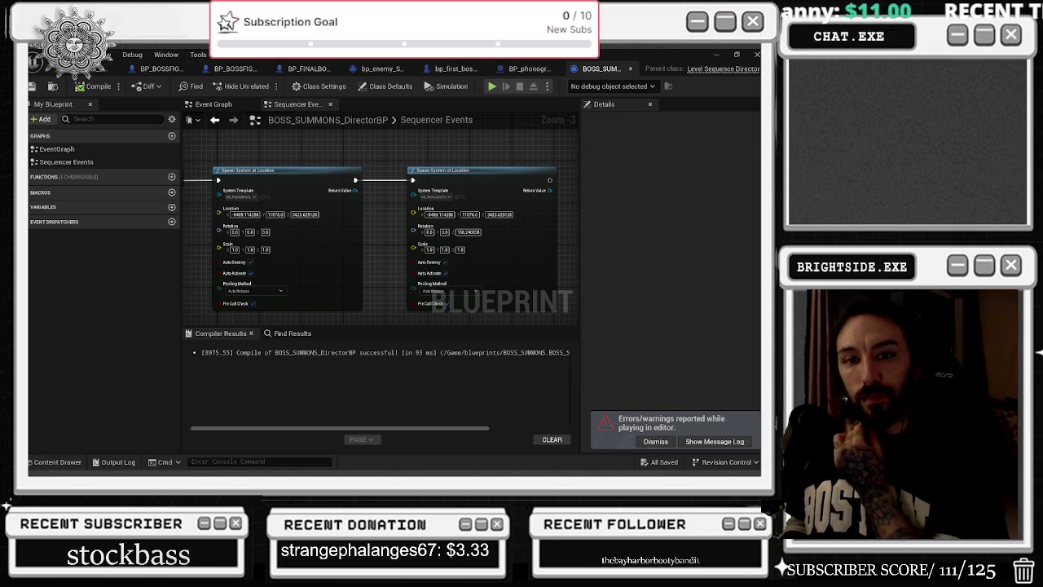
Browse to the NS_HurricaneTorment effect from the Spawn System node and open it
click(461, 197)
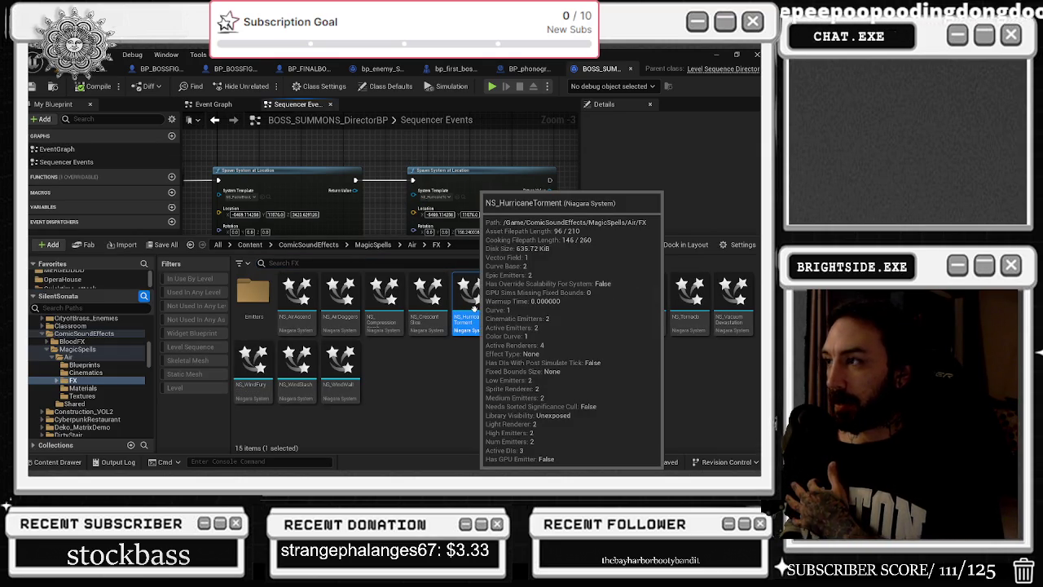
double_click(474, 309)
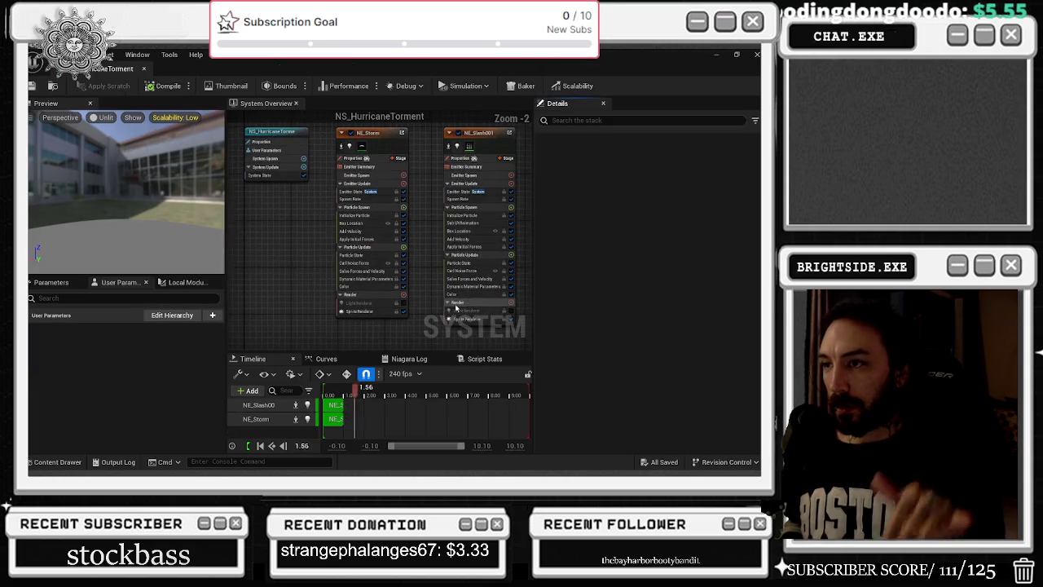
Disable NS_HurricaneTorment's NE_Slash001 emitter, compile and apply, and close its editor
click(447, 133)
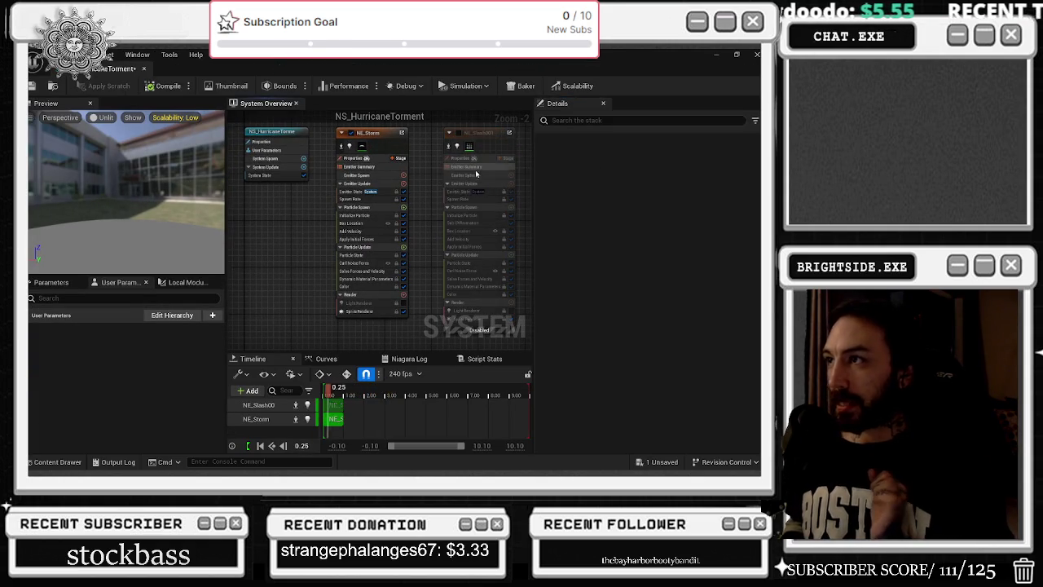
click(405, 168)
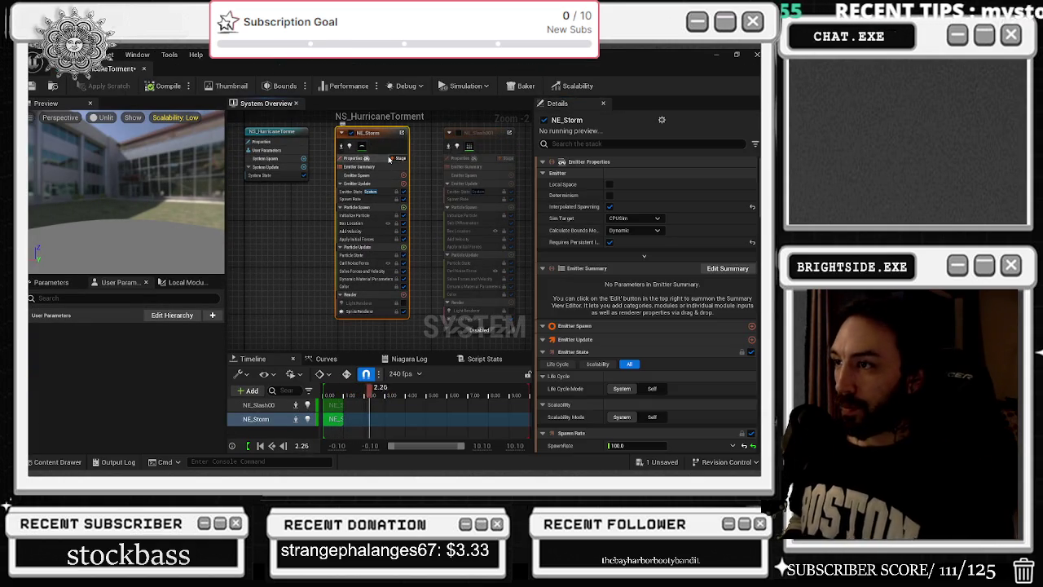
scroll(670, 295, down, 3)
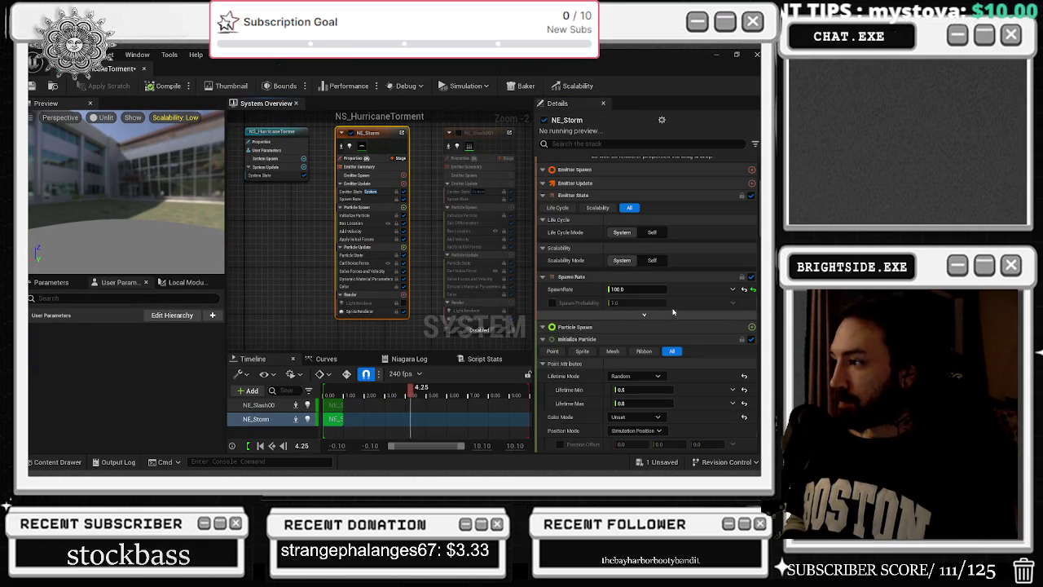
click(52, 86)
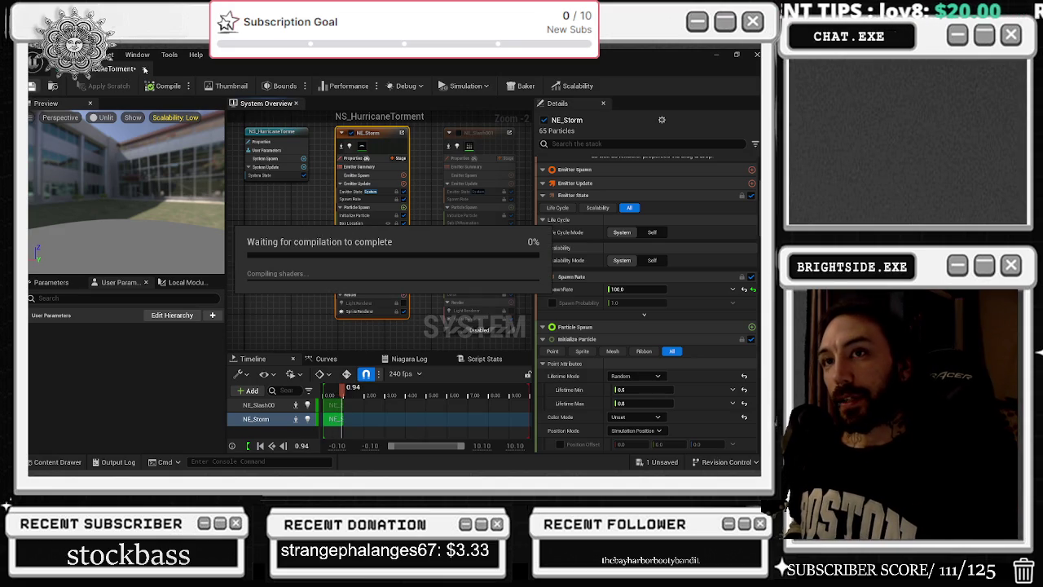
click(144, 70)
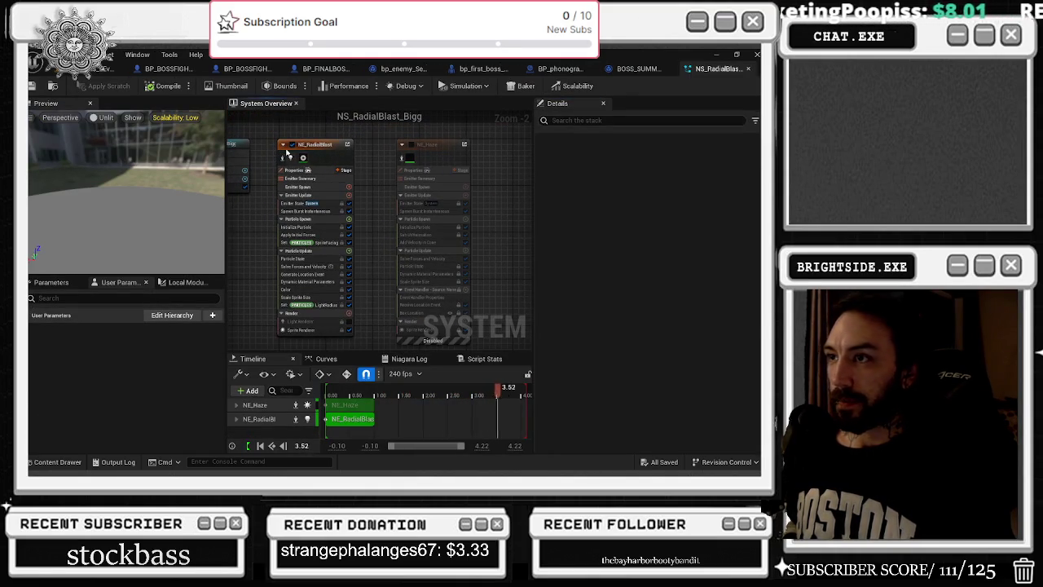
Open the MI_RadialBlast material instance from NE_RadialBlast's Sprite Renderer
click(299, 329)
click(617, 195)
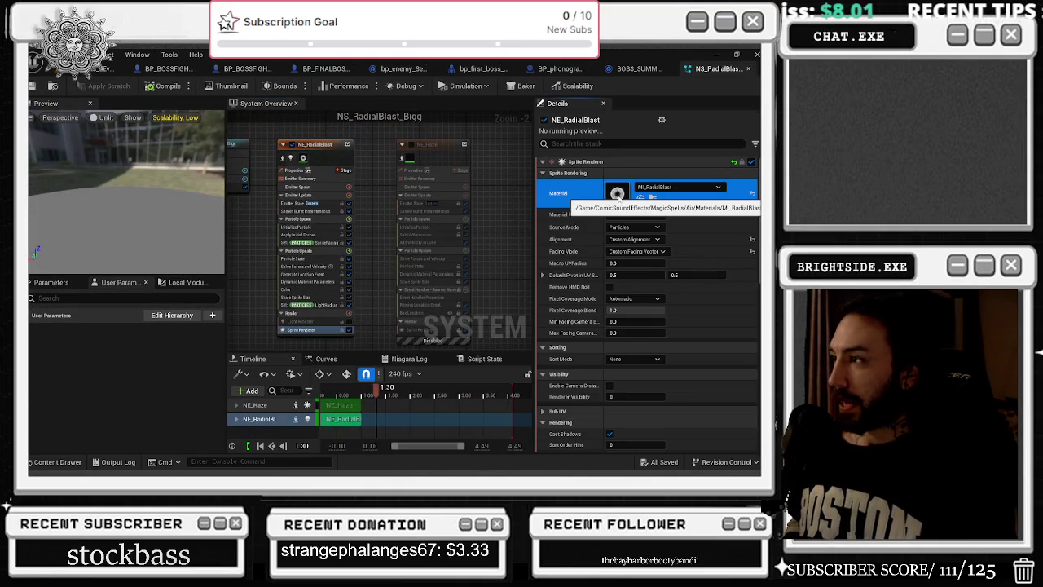
double_click(617, 196)
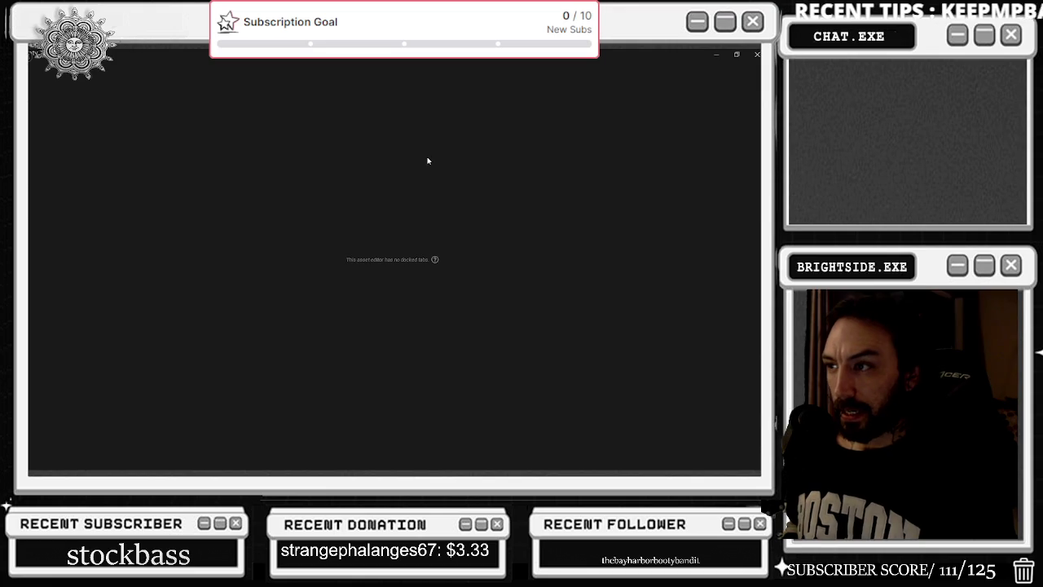
scroll(484, 245, down, 2)
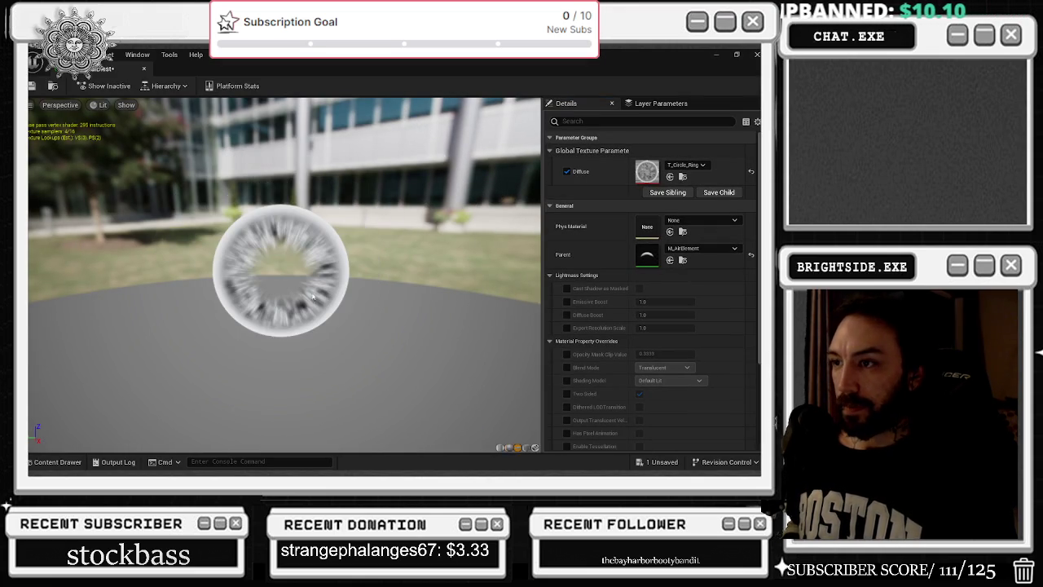
mouse_move(285, 269)
mouse_down()
mouse_move(285, 326)
mouse_move(269, 277)
mouse_move(236, 269)
mouse_move(236, 208)
mouse_move(236, 228)
mouse_move(228, 224)
mouse_up()
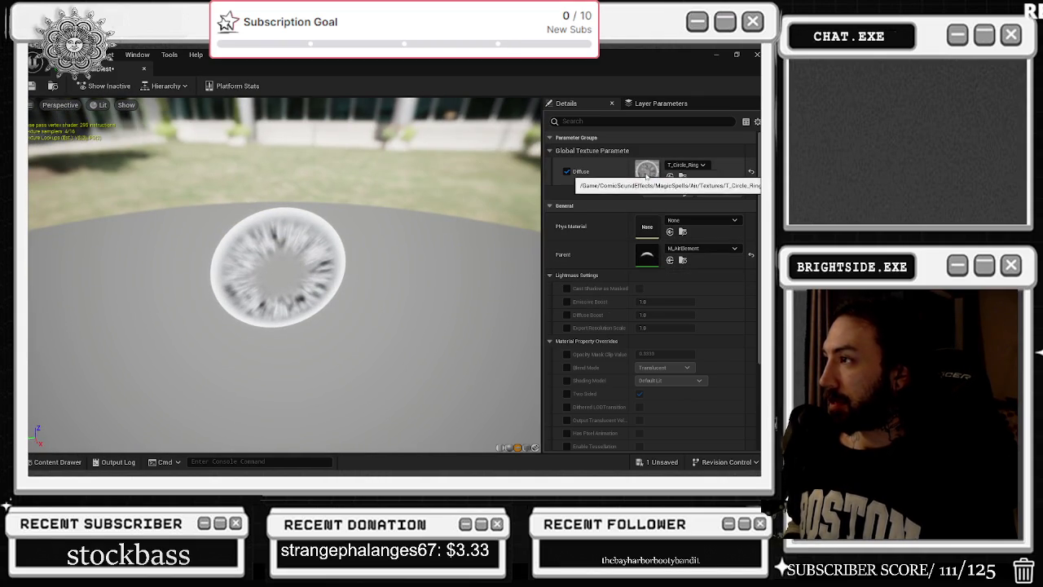
scroll(632, 271, down, 3)
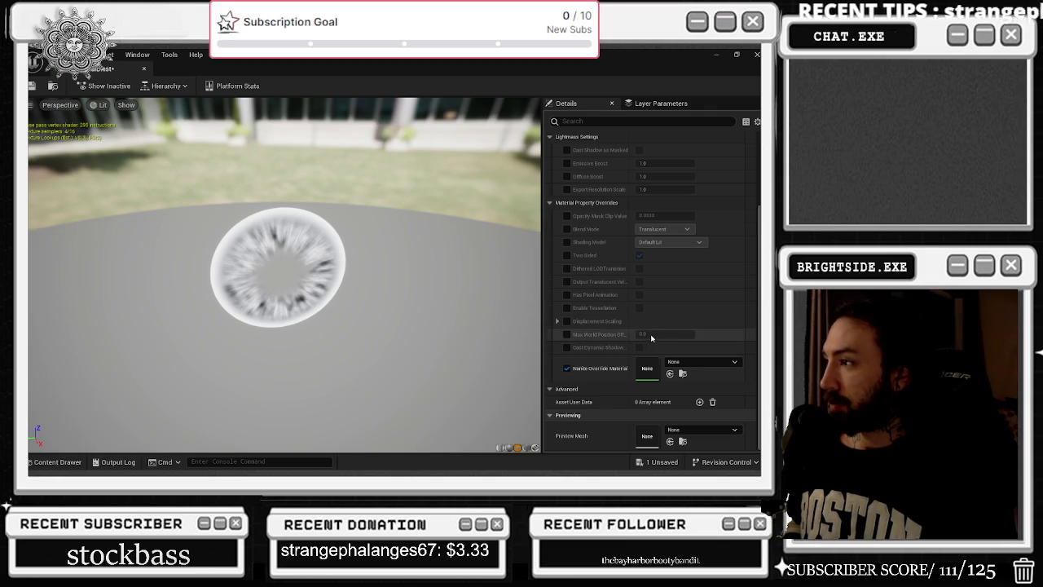
scroll(662, 322, up, 1)
Override Emissive Boost to 0.1072 and save the material instance
click(568, 194)
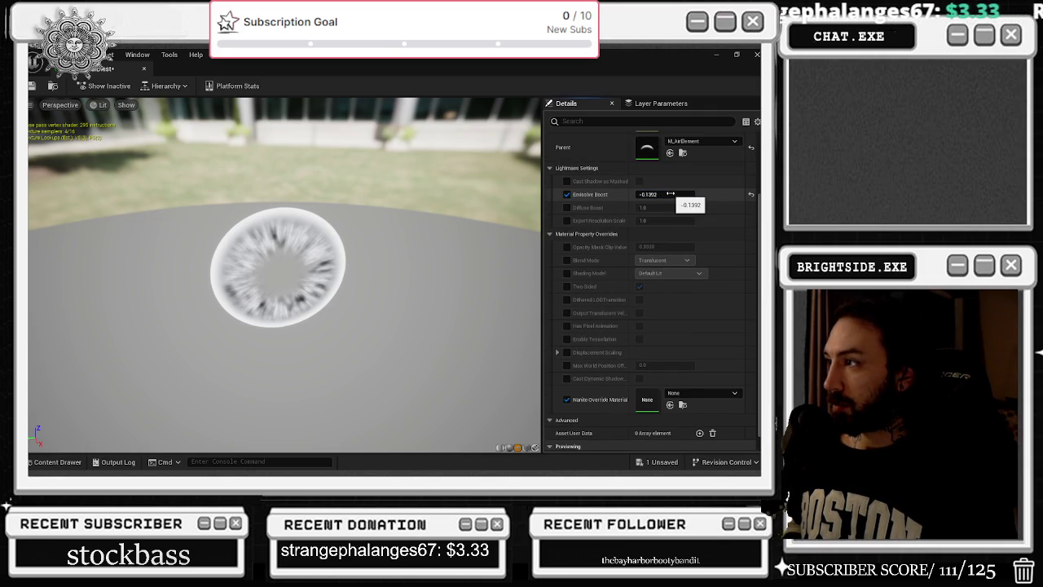
drag(665, 193, 693, 194)
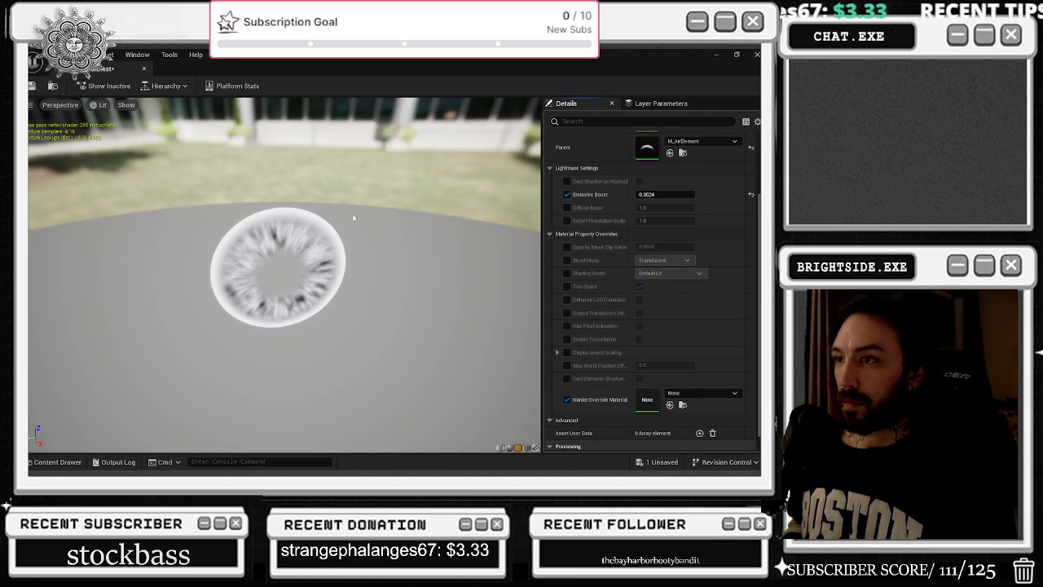
drag(352, 218, 353, 187)
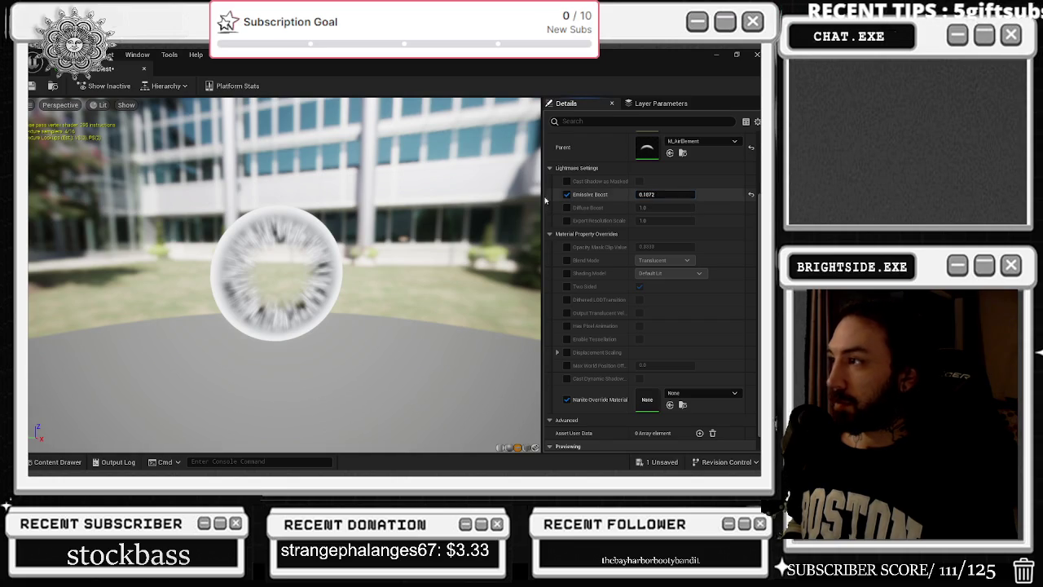
click(32, 86)
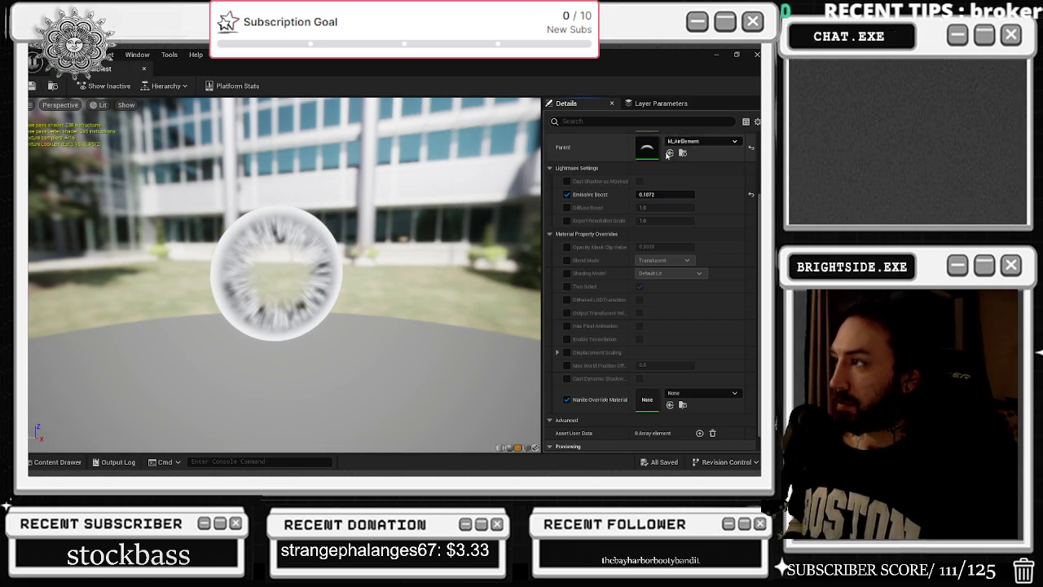
scroll(644, 179, up, 2)
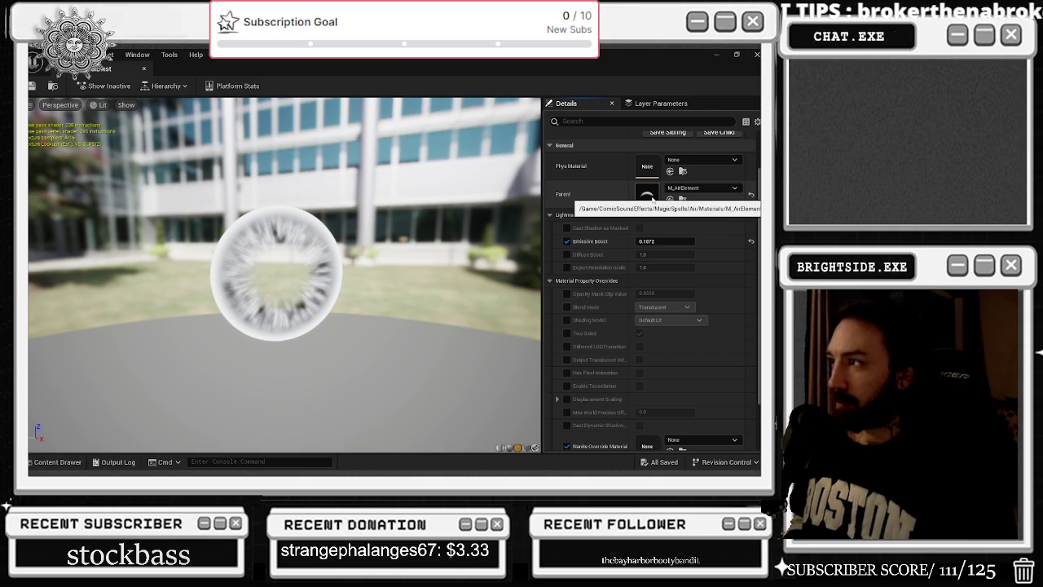
Open parent material M_AirElement and, from its Diffuse texture node, the T_Crescent texture
double_click(648, 196)
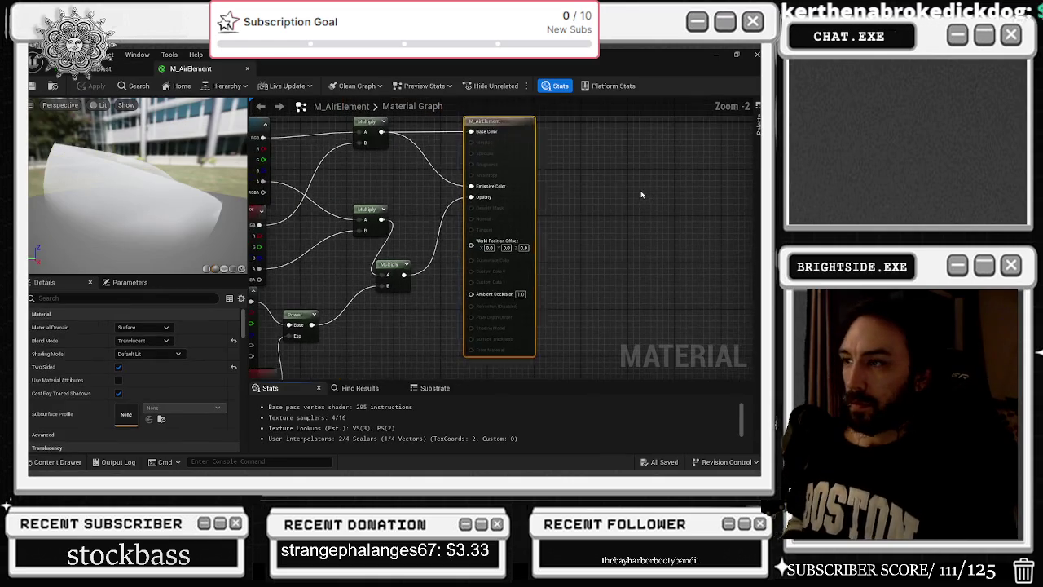
drag(432, 212, 511, 268)
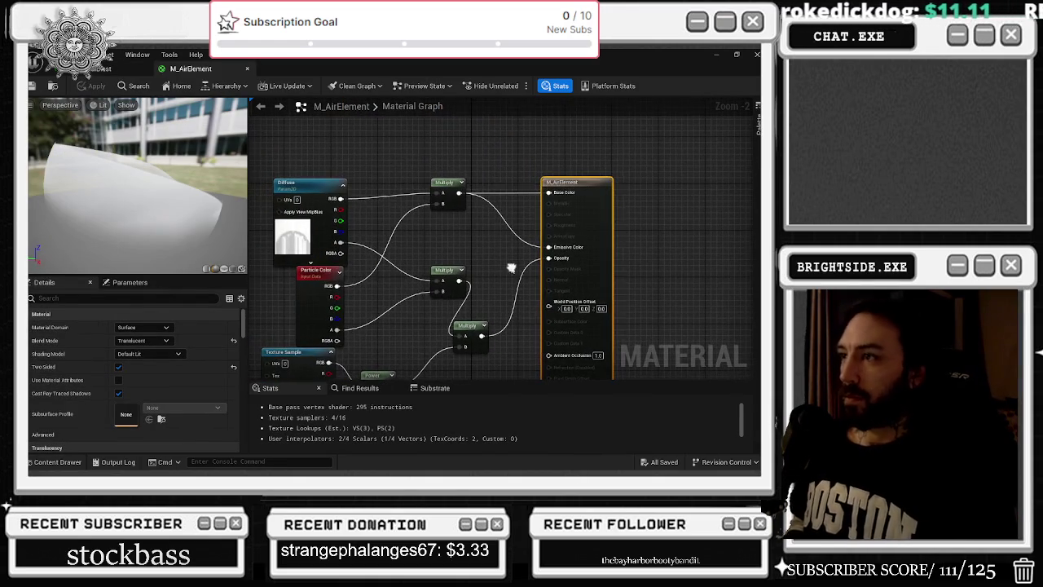
drag(326, 198, 311, 192)
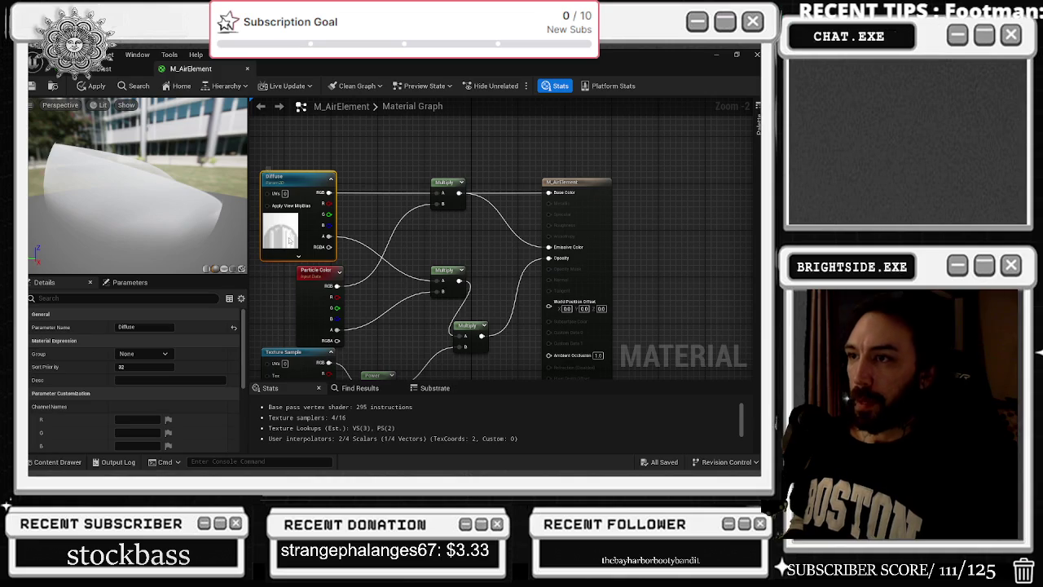
key(ctrl+space)
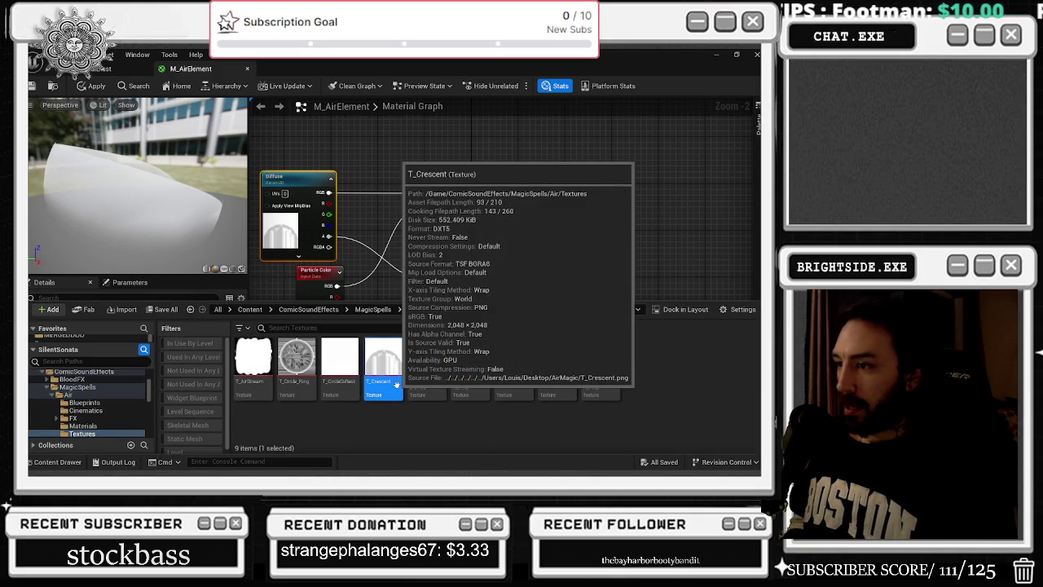
double_click(396, 384)
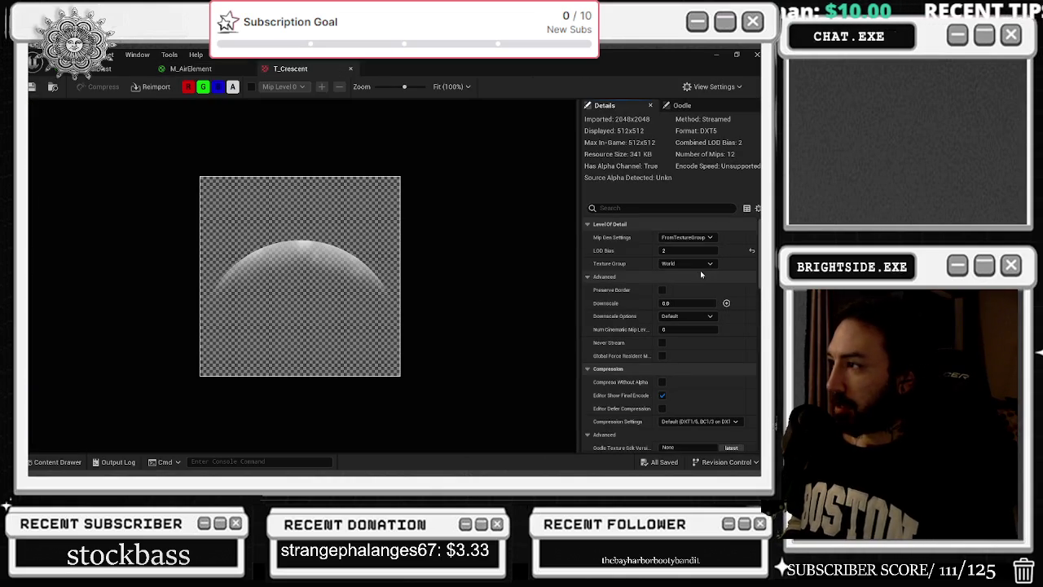
Lower T_Crescent's Brightness adjustment to 0.4624 and save the texture
scroll(712, 291, down, 10)
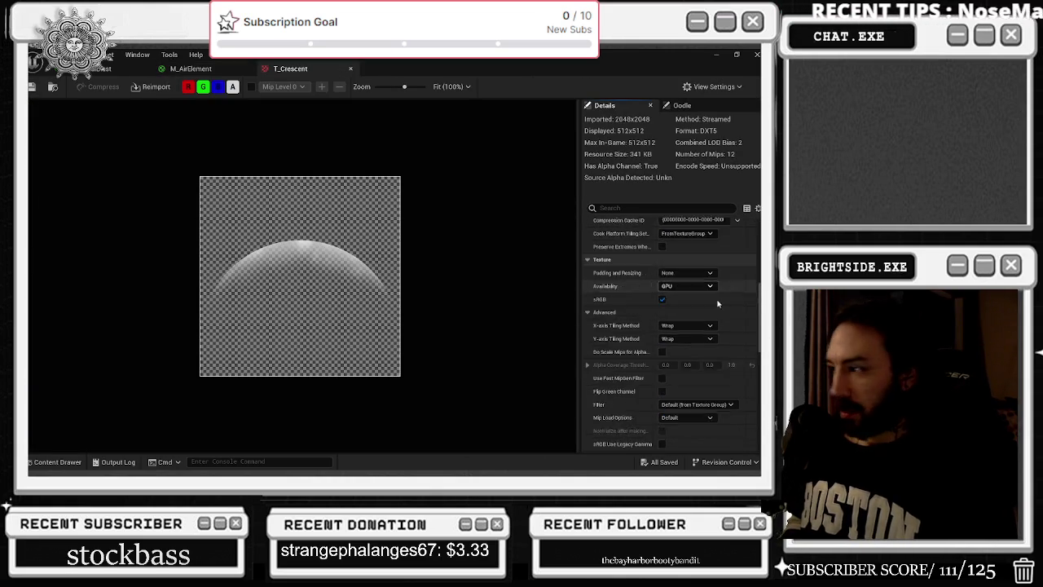
scroll(718, 310, down, 3)
scroll(719, 308, down, 2)
drag(709, 340, 696, 342)
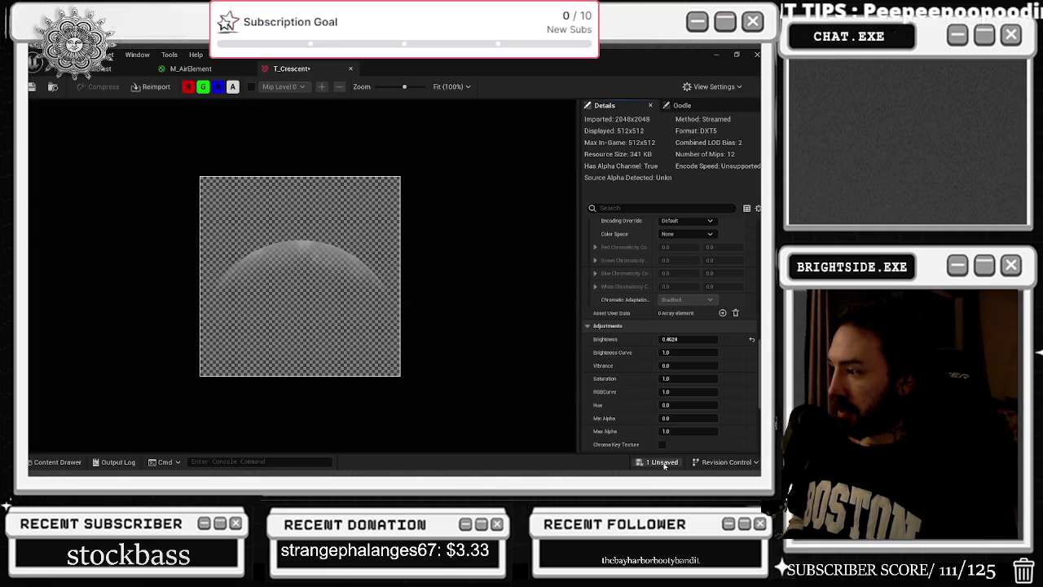
key(ctrl+shift+s)
click(476, 374)
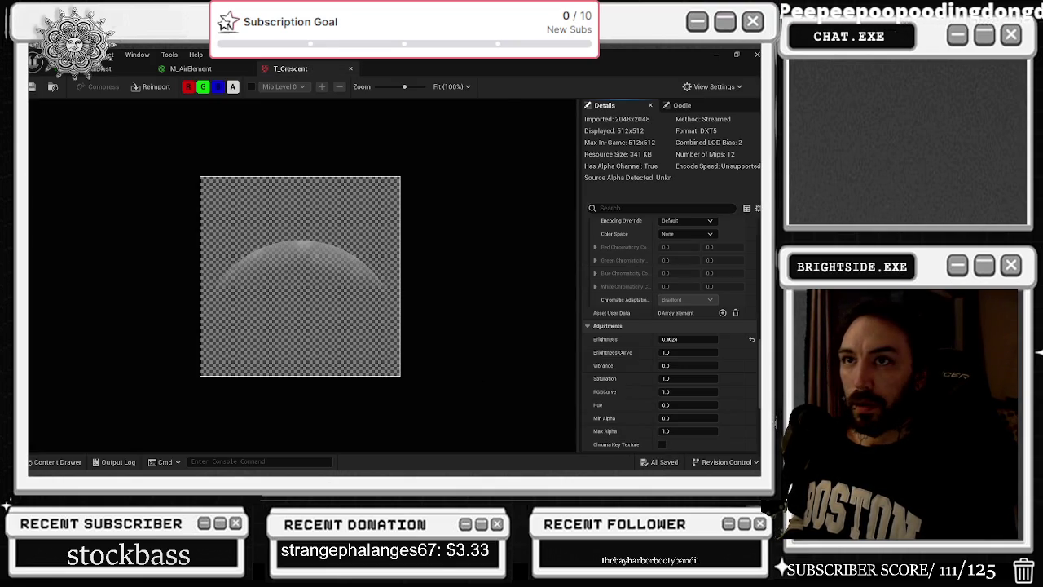
click(195, 68)
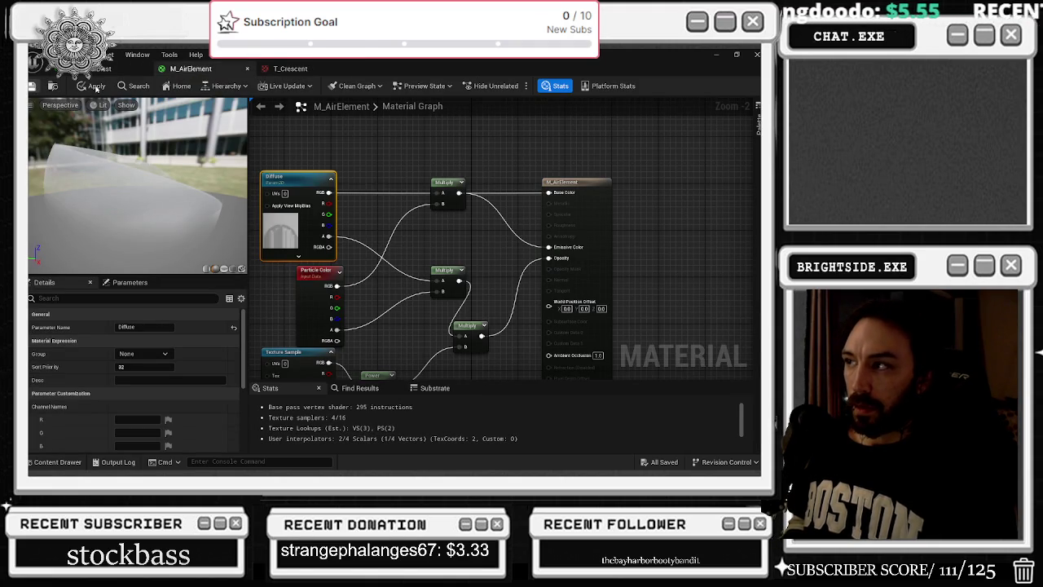
Apply M_AirElement, close the material and texture editors, and save NS_RadialBlast
click(96, 87)
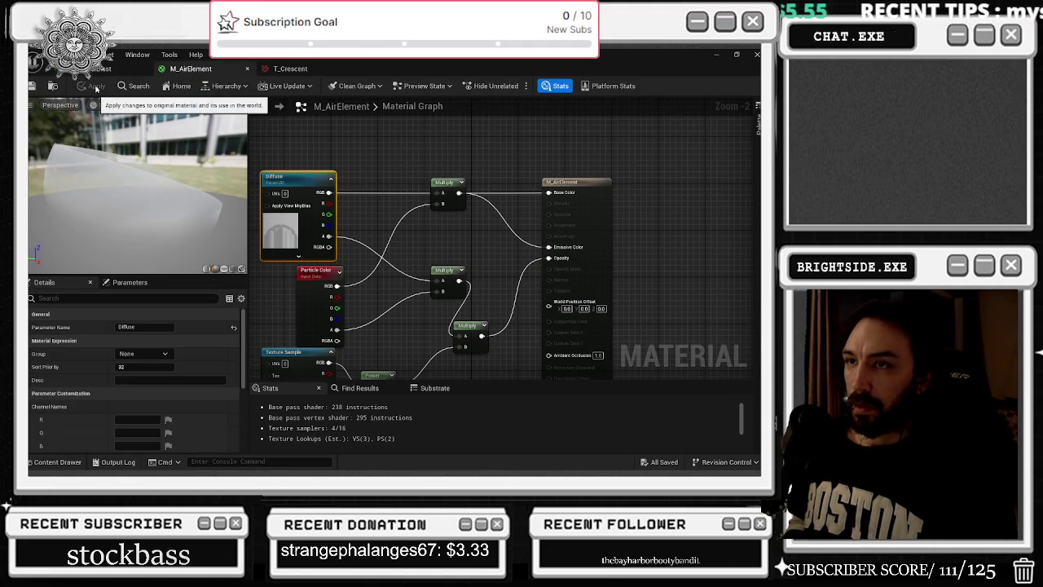
click(247, 68)
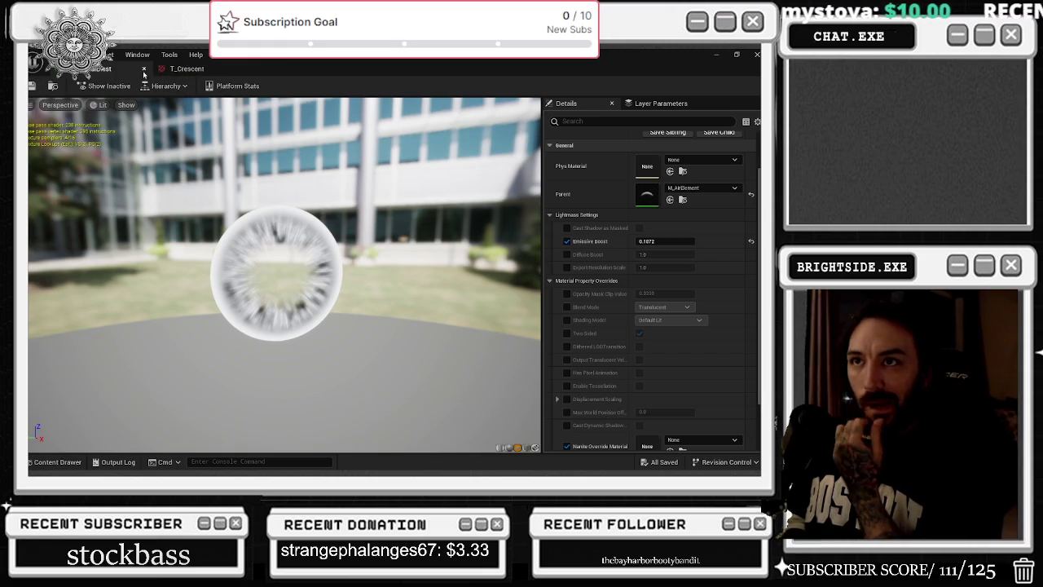
click(144, 69)
click(144, 67)
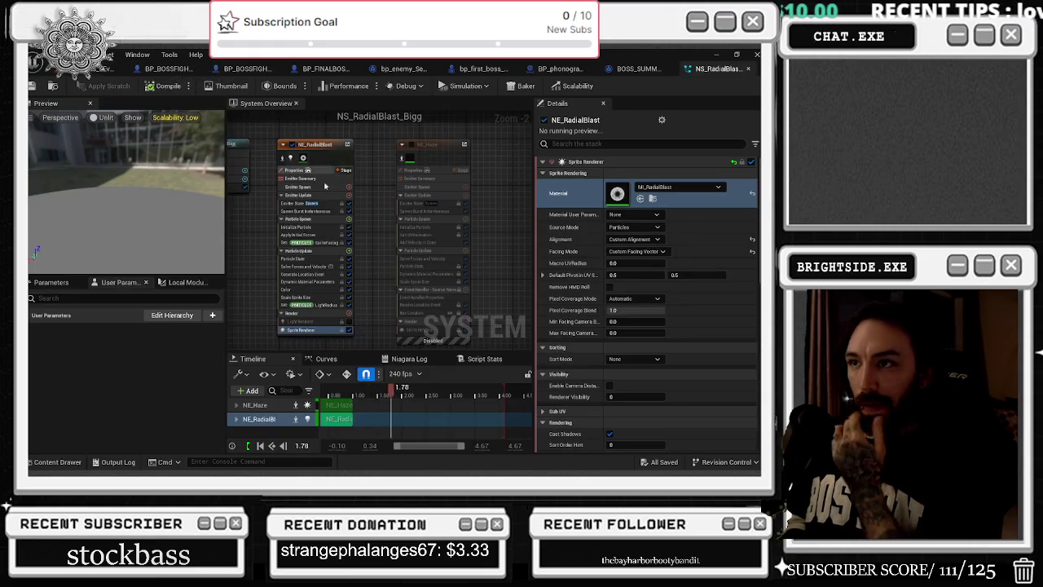
click(32, 85)
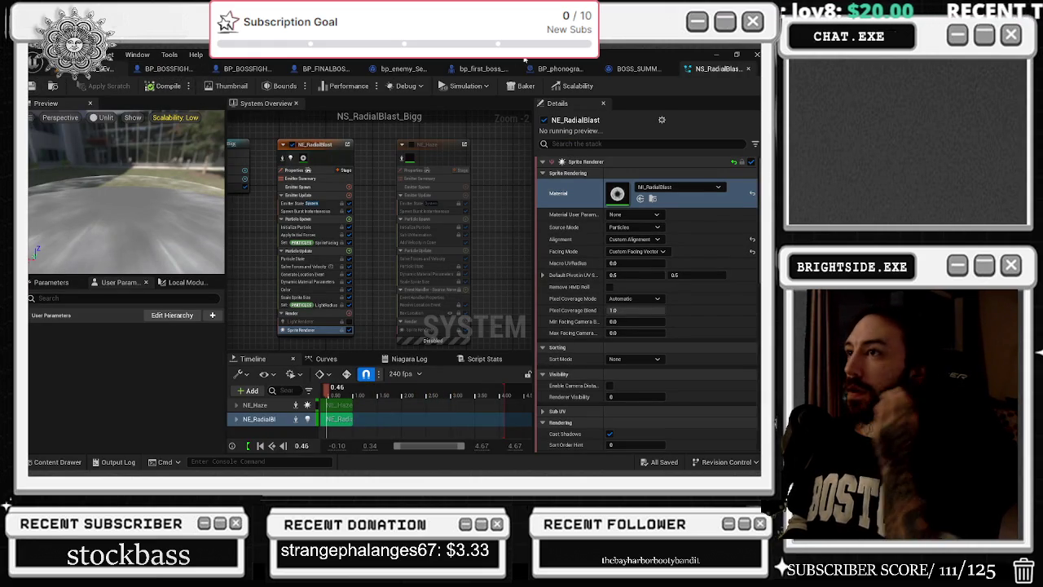
key(alt+Tab)
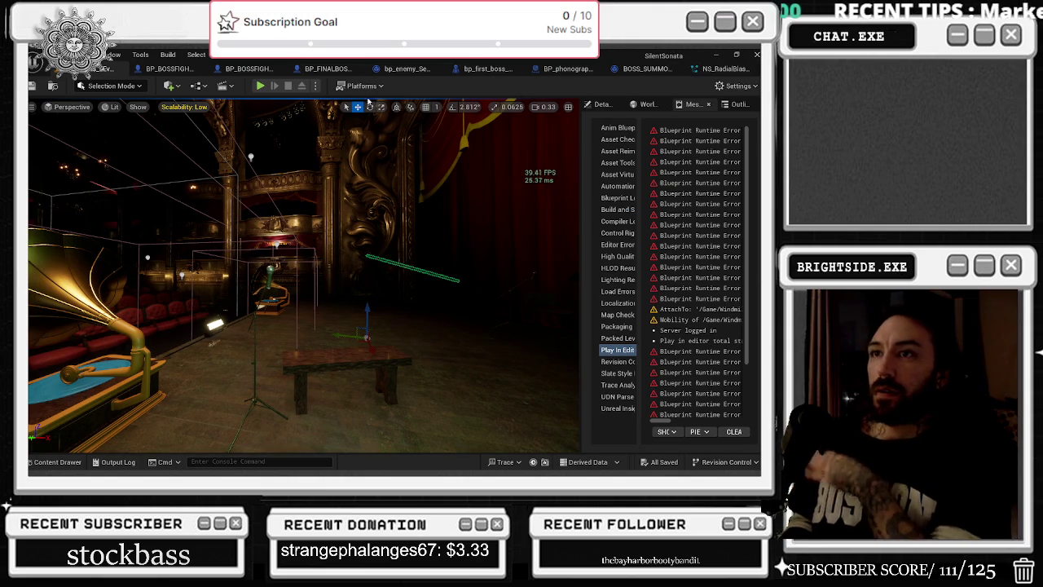
Review BP_PlayerCharacter found via a BP_ Content Drawer search, then play the level in-editor
click(49, 463)
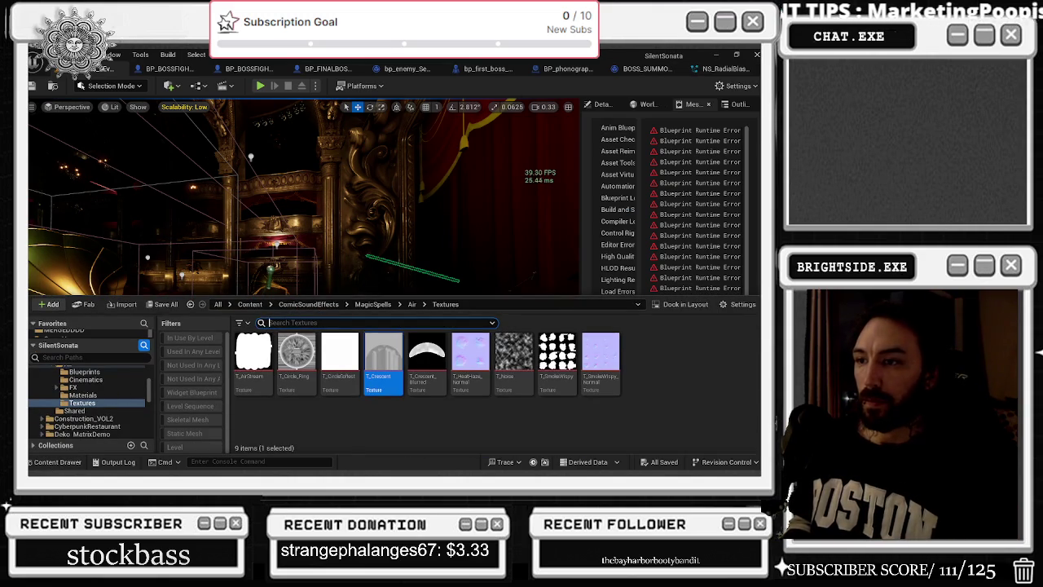
text(BP_PLAYER)
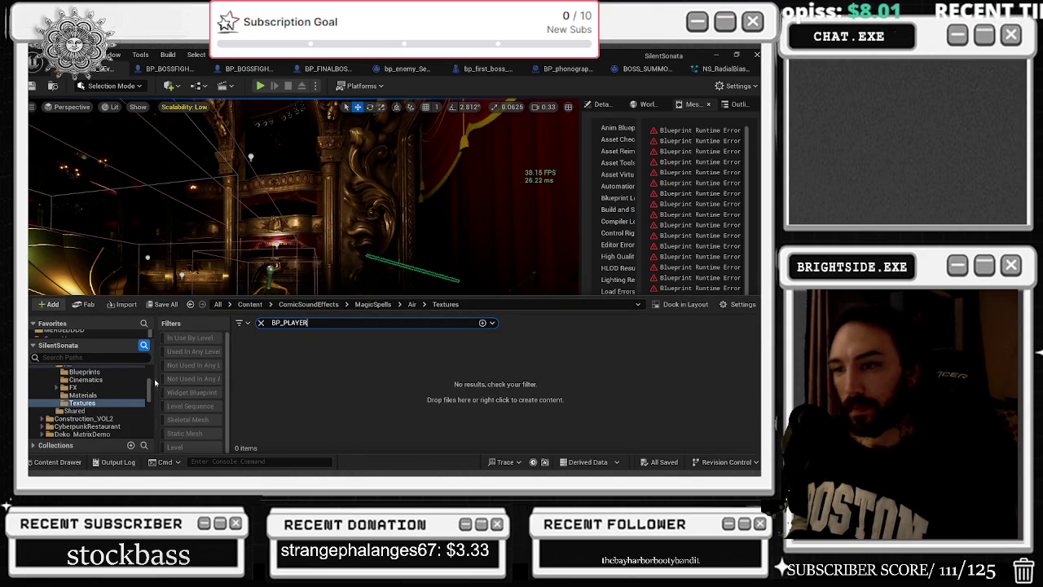
drag(149, 387, 149, 358)
click(48, 370)
double_click(286, 371)
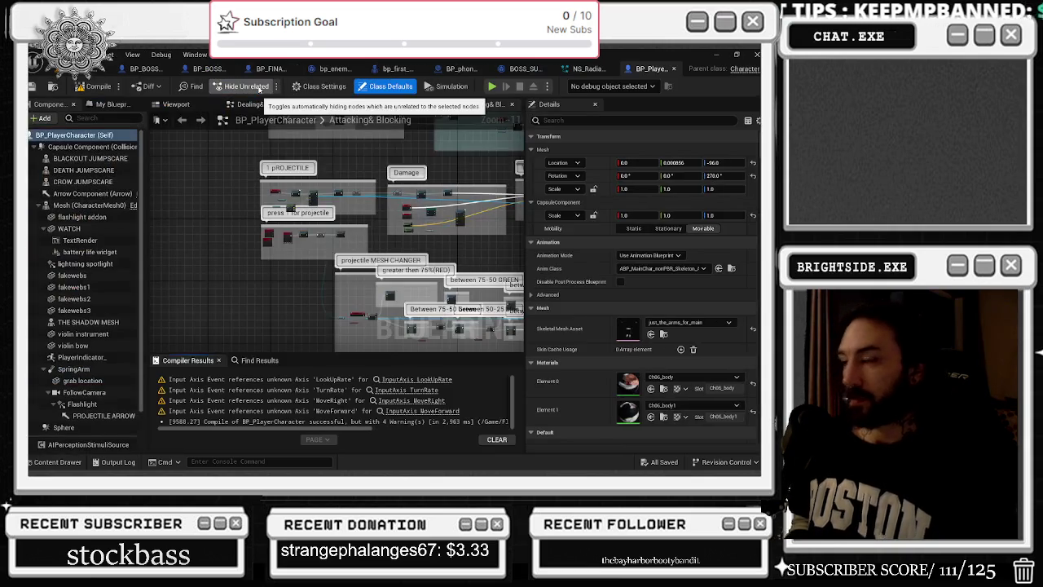
click(102, 69)
click(262, 85)
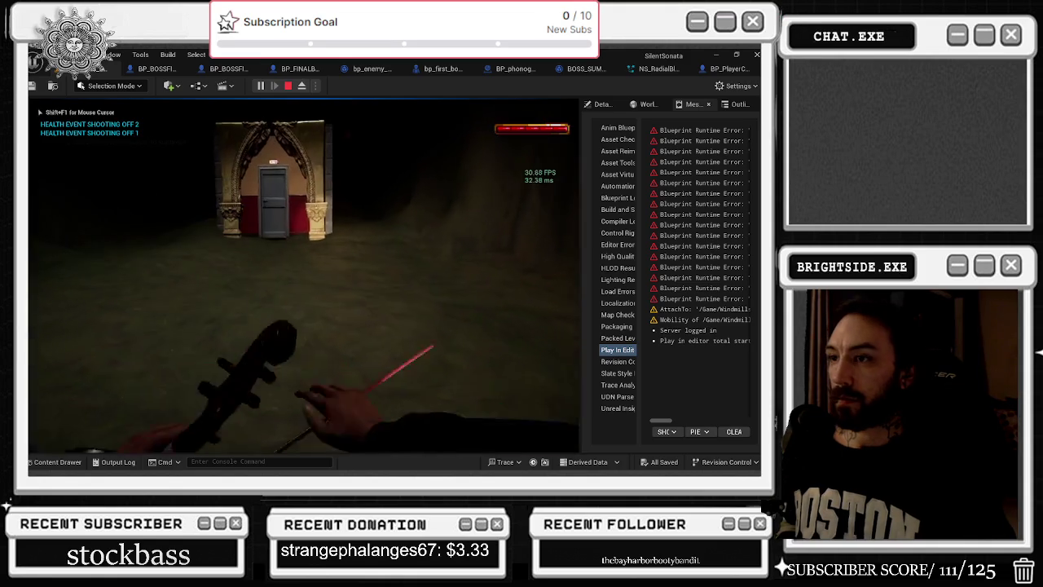
Walk forward through the cave toward the door on the way to the attic boss
key(w)
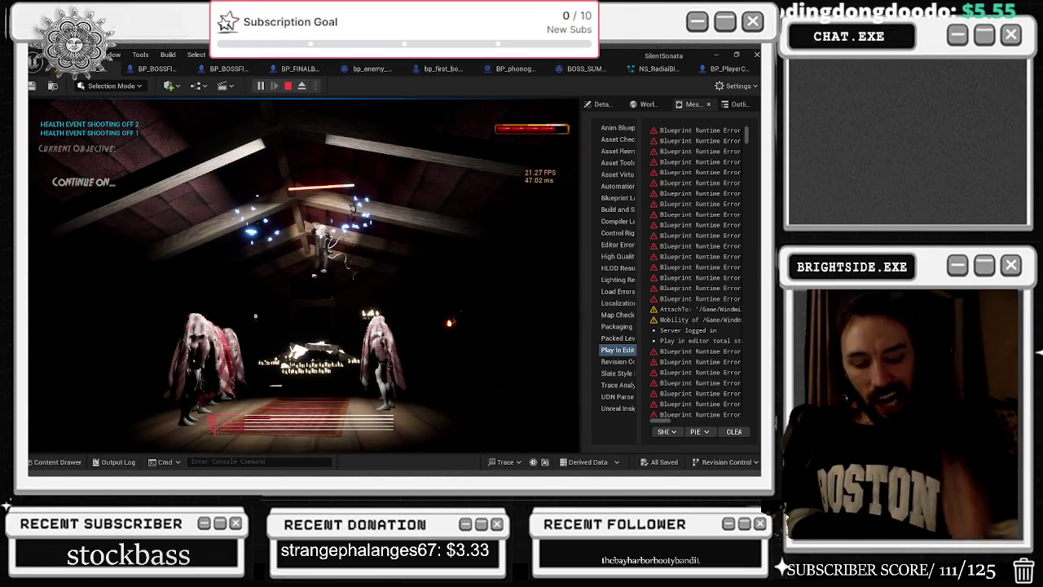
Fight the barn-attic boss, briefly freeing the mouse, then bring up the Outliner actor list
key(shift+F1)
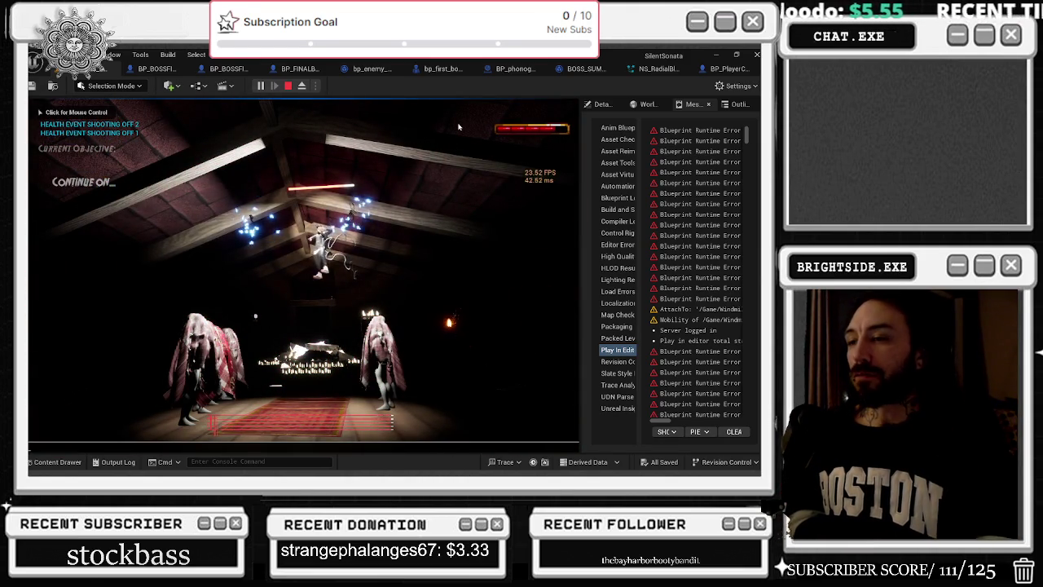
click(303, 268)
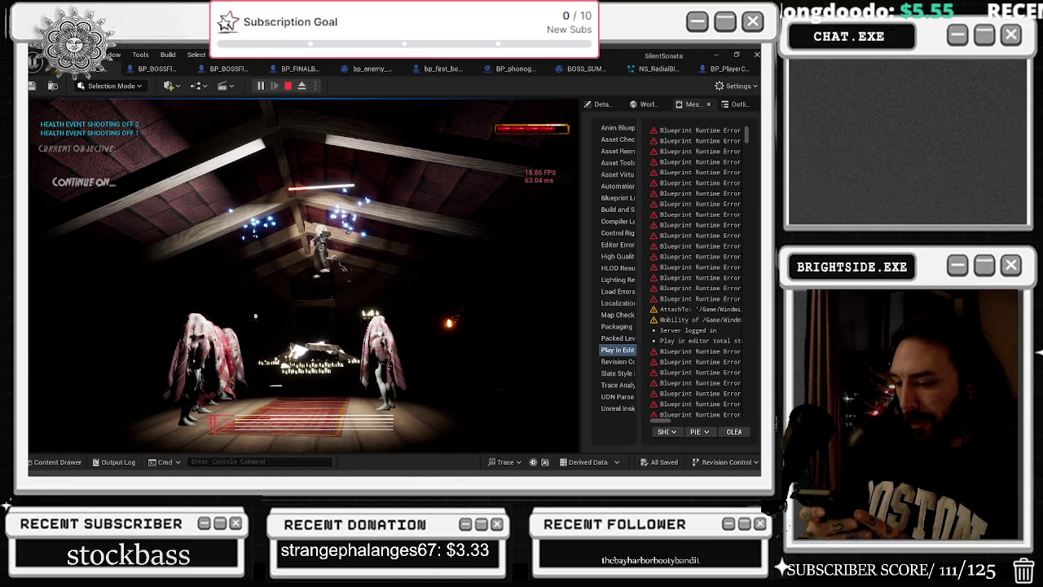
click(740, 103)
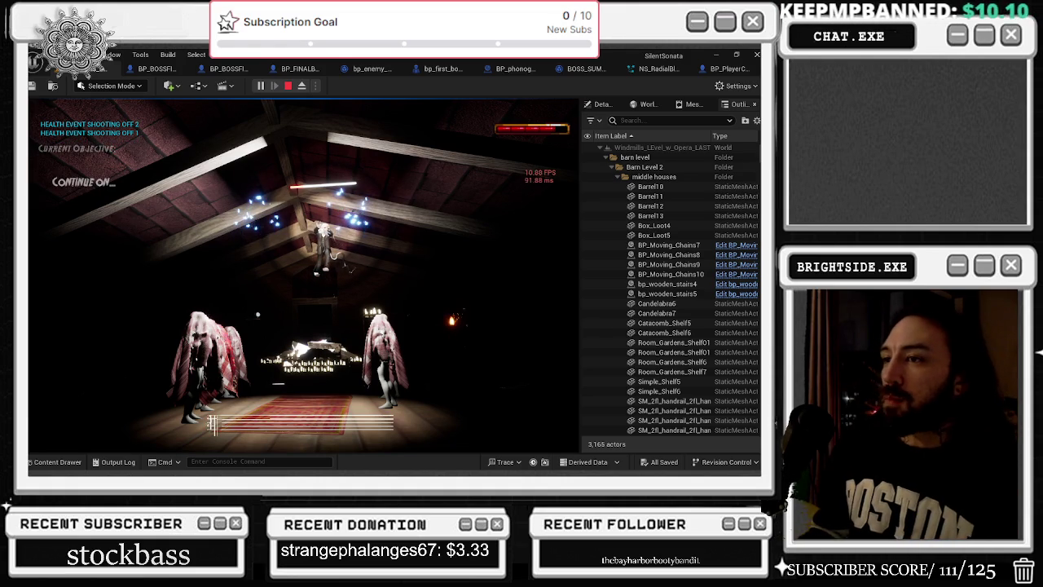
Start recording a performance trace from the status bar, then resume the running boss fight
key(alt+Tab)
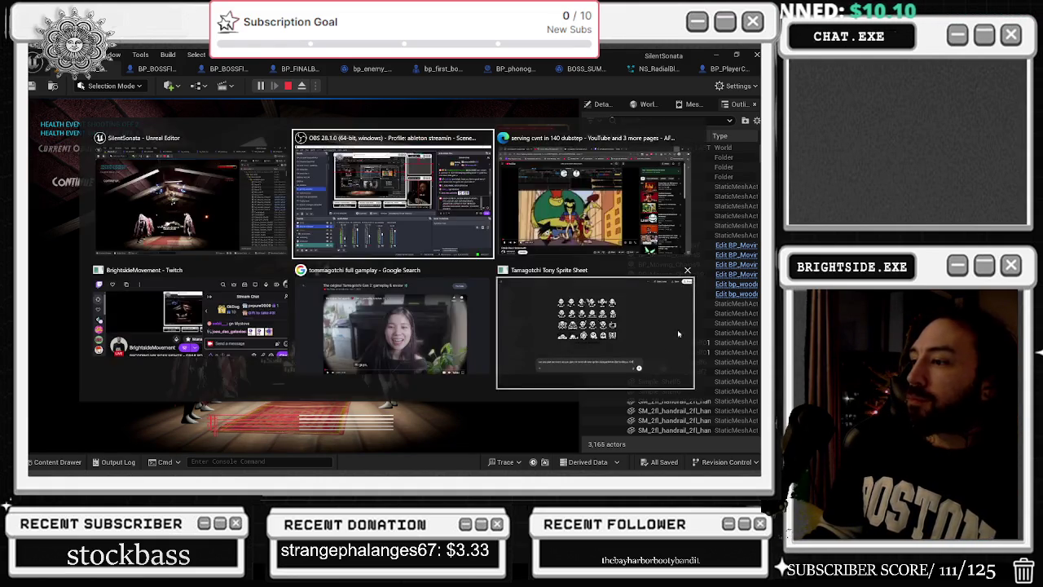
click(533, 462)
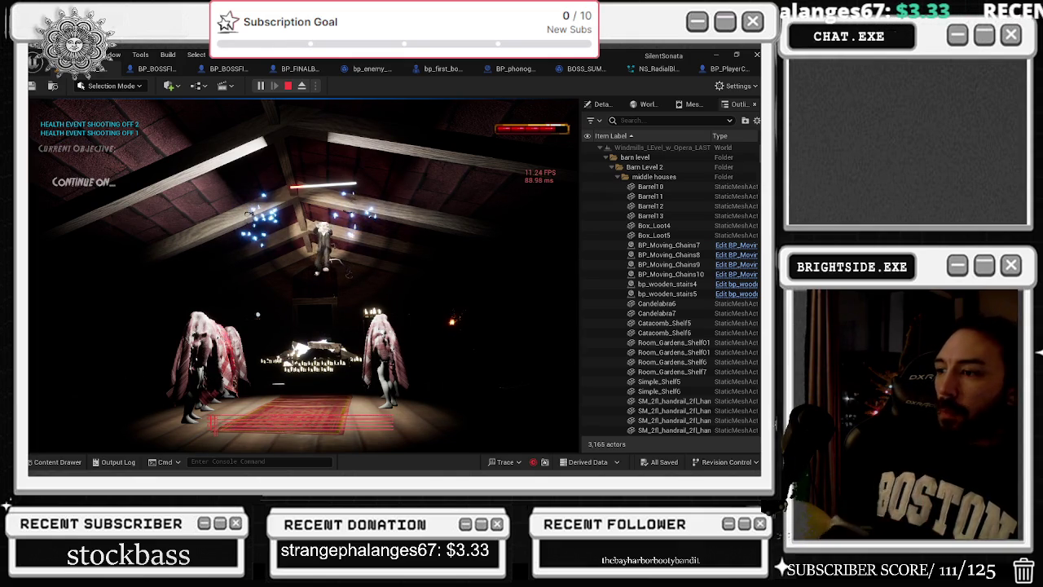
key(alt+Tab)
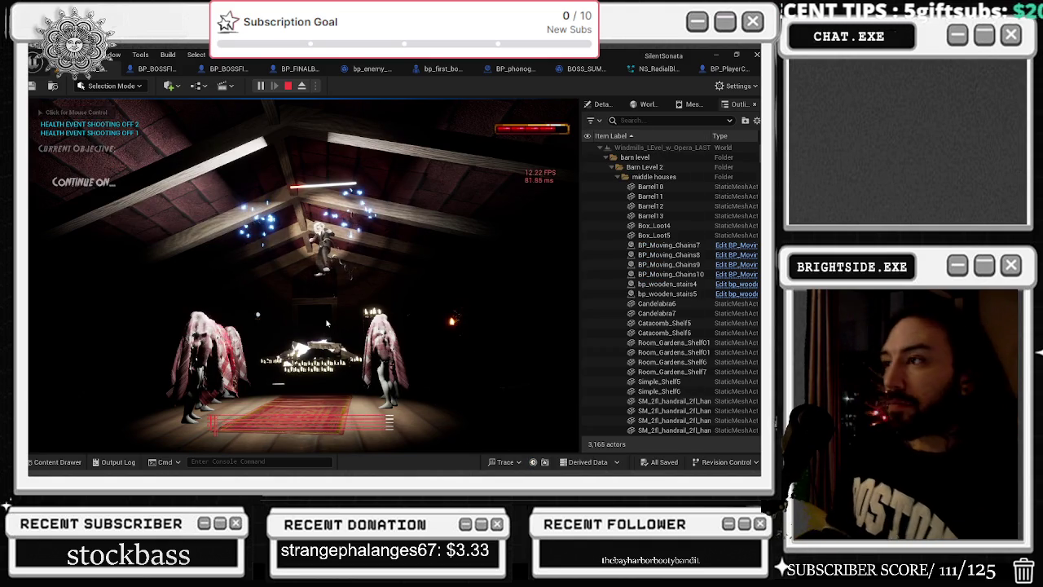
click(301, 277)
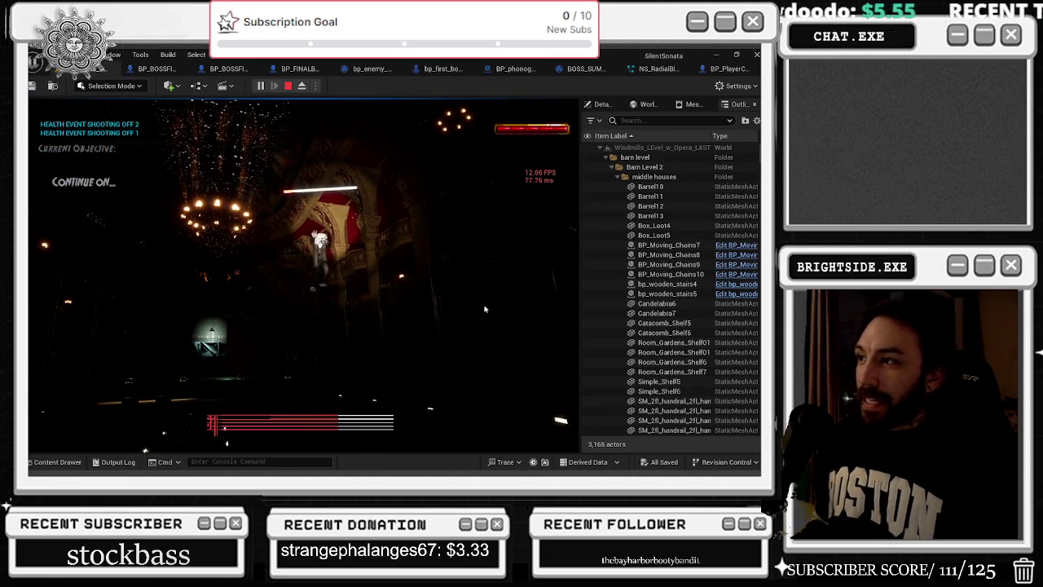
Stop the Play-In-Editor session while the opera-hall boss fight is still running
key(Escape)
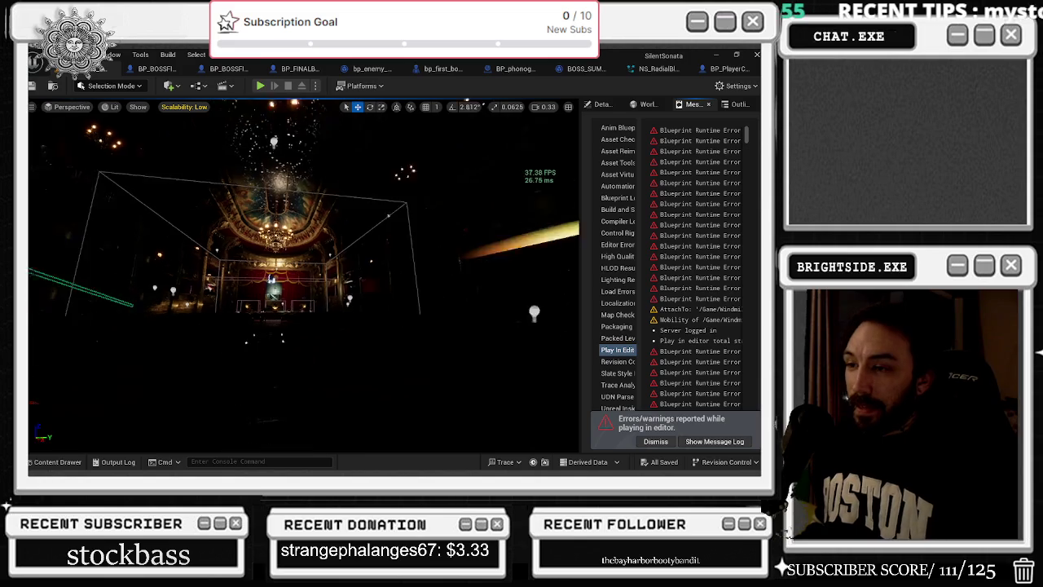
Fly the editor camera from the theatre stage to the attic, framing the stained-glass window
key(f)
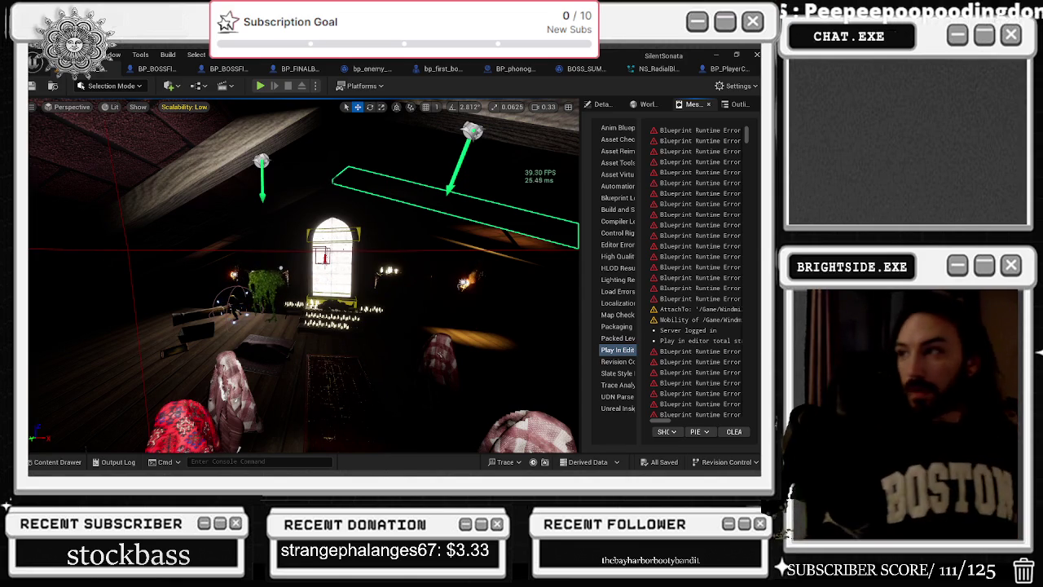
key(d)
key(f)
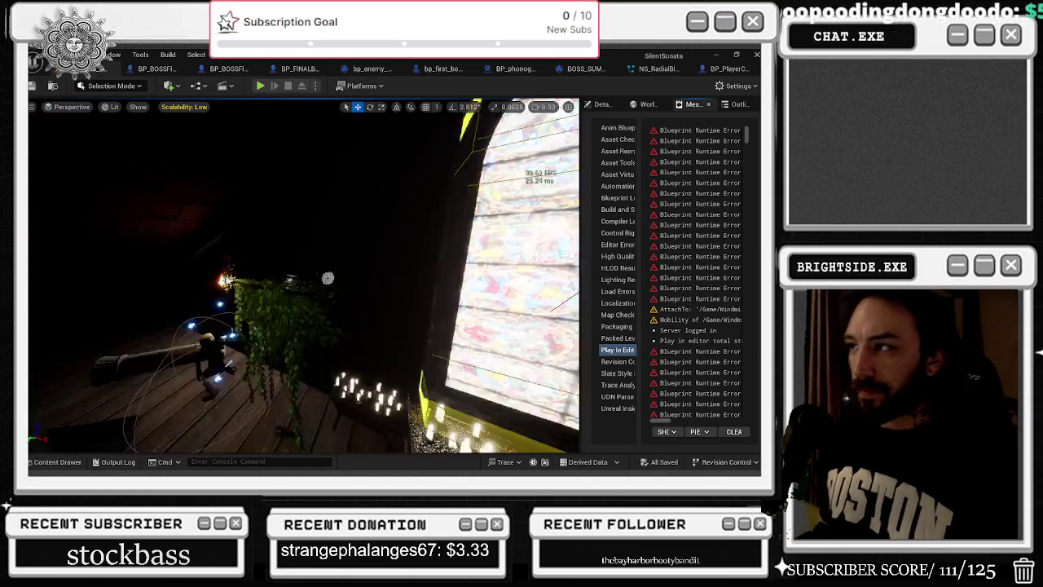
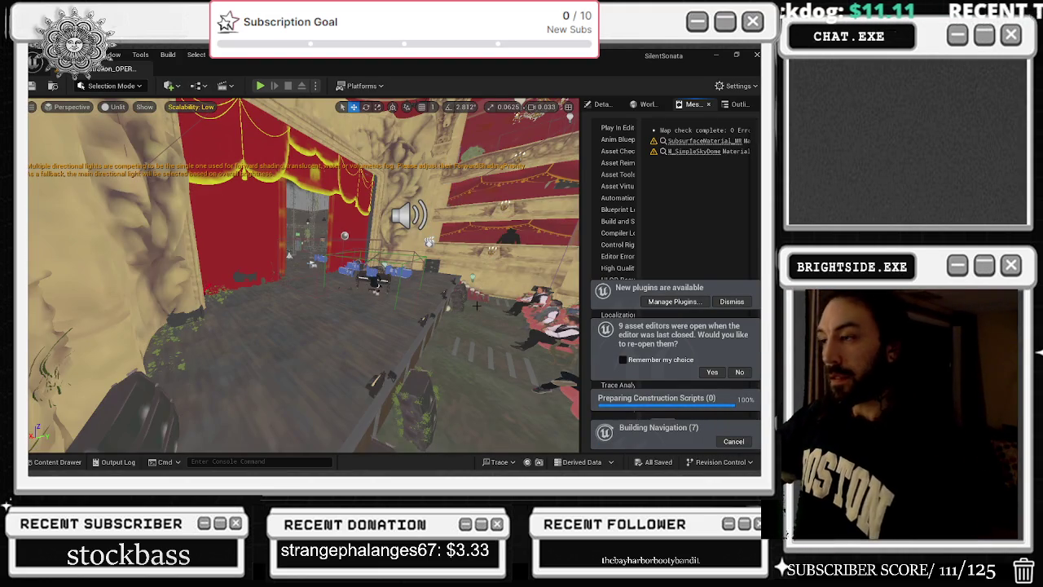
Turn the level view toward the audience seating, then switch to the NS_RadialBlast_Bigg Niagara system
drag(326, 286, 407, 285)
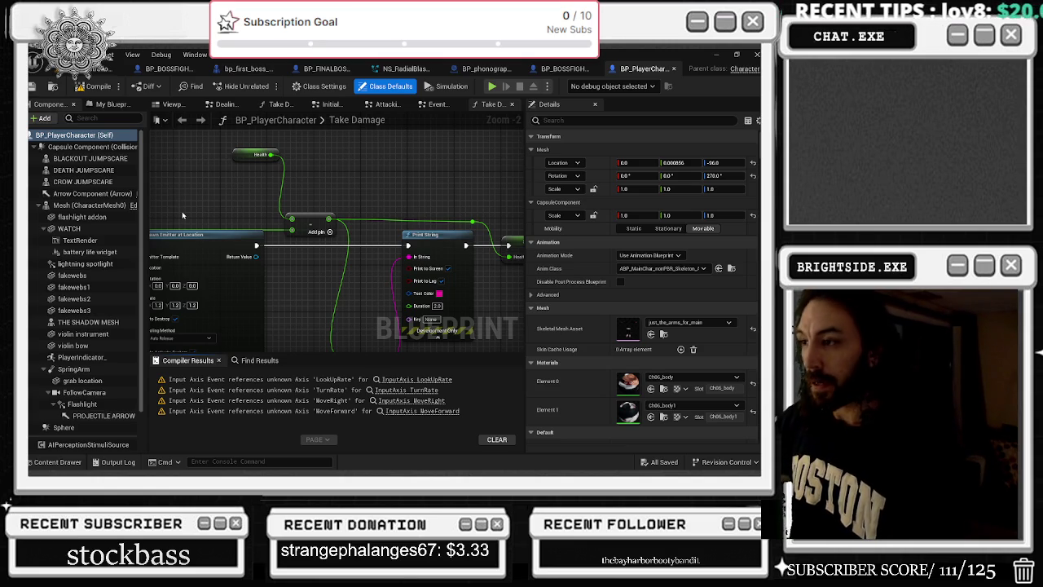
click(412, 68)
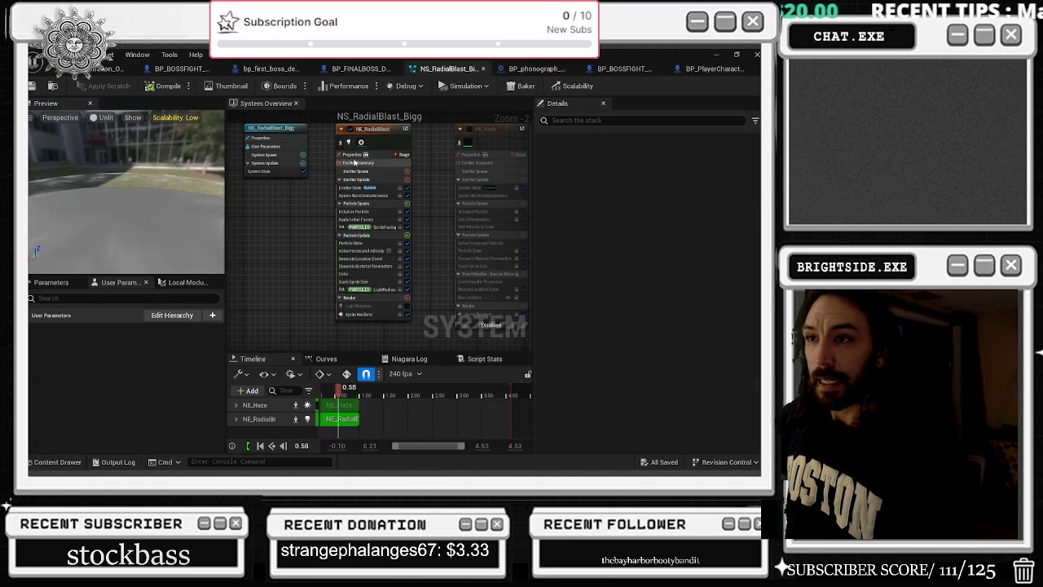
Turn off Cast Shadows on NE_RadialBlast's Sprite Renderer
click(361, 315)
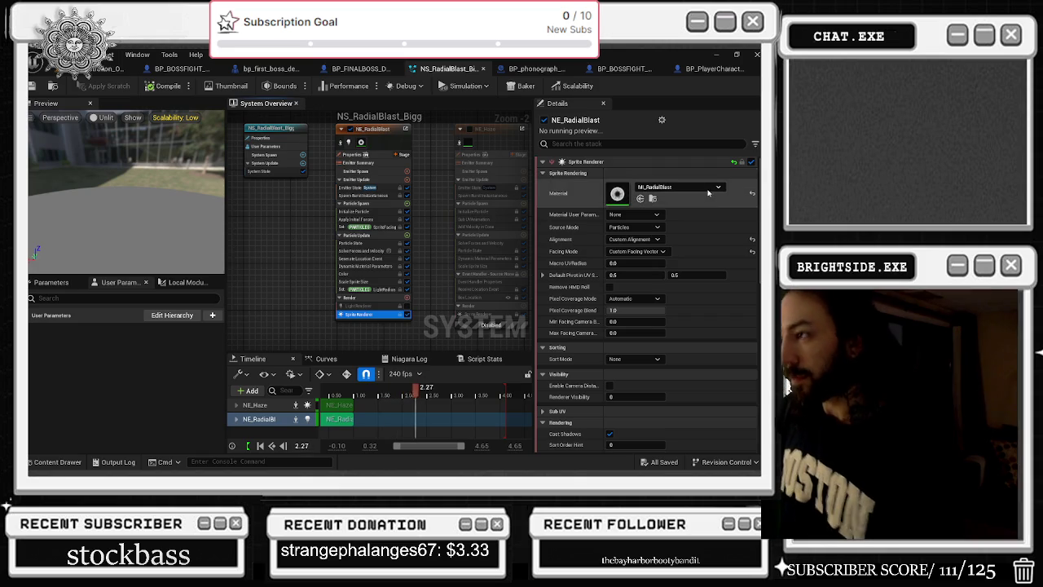
scroll(700, 210, down, 1)
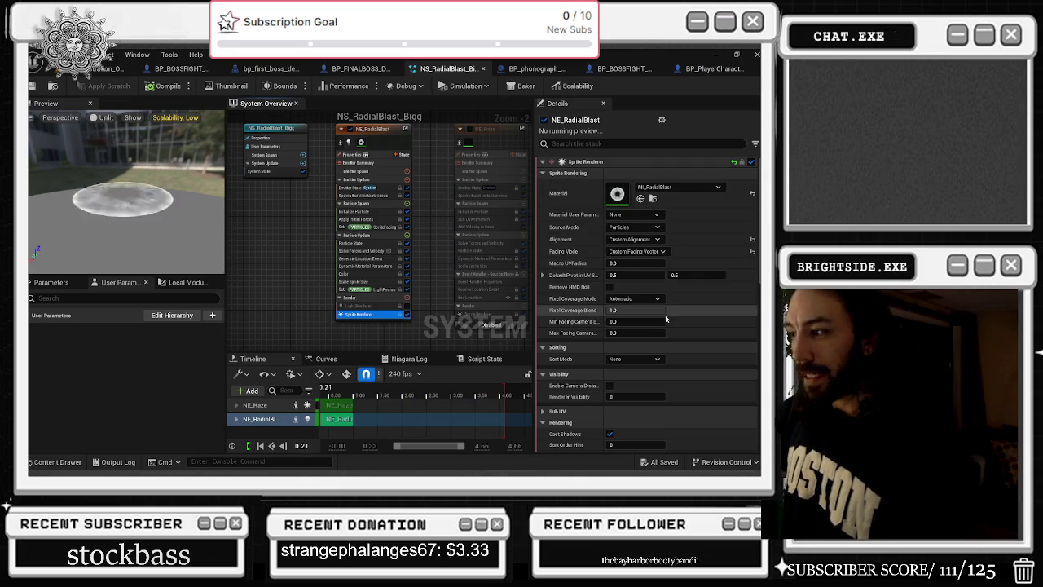
scroll(707, 311, down, 3)
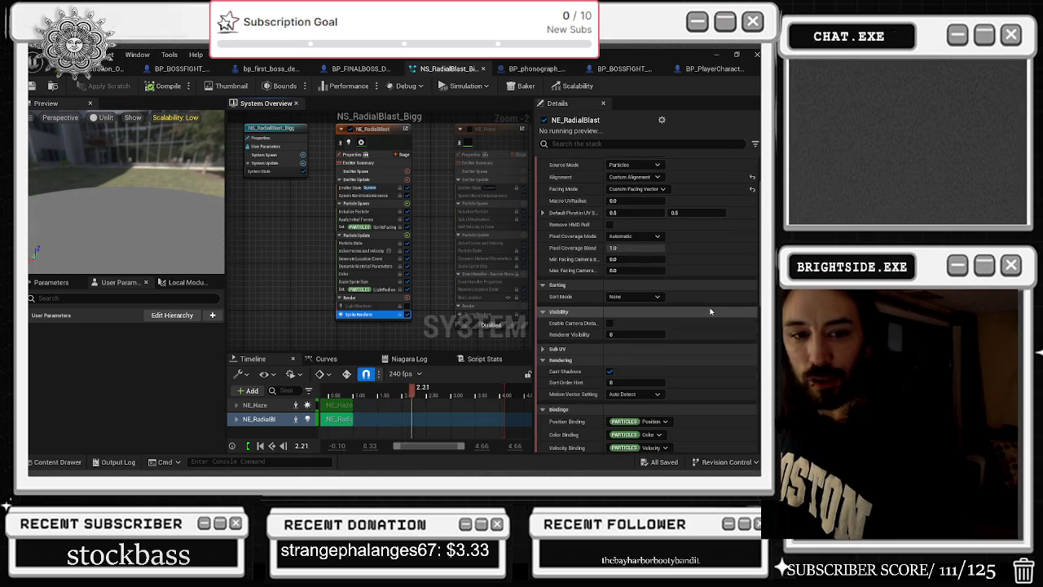
click(610, 371)
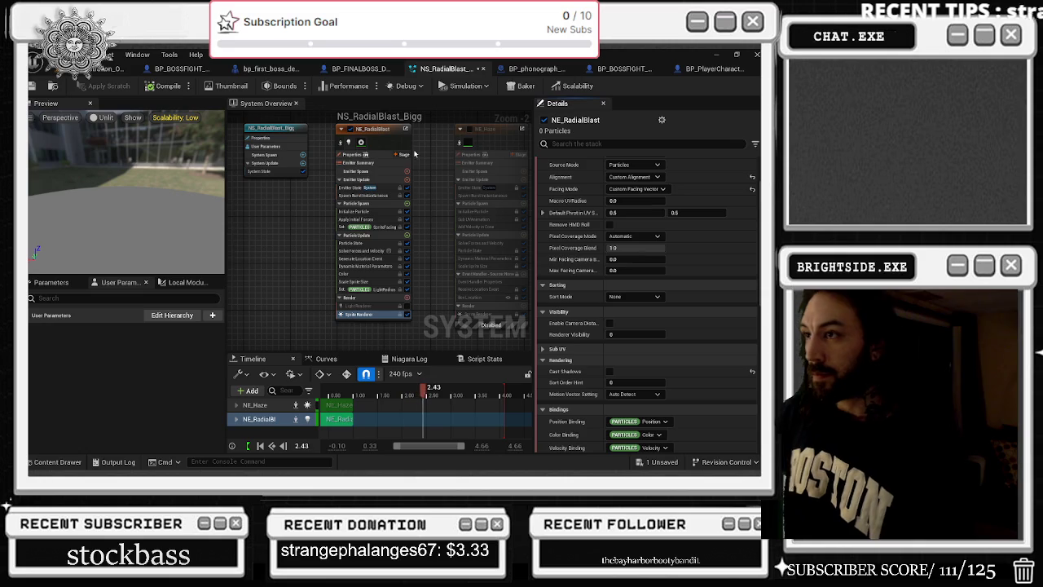
Open the sprite renderer's MI_RadialBlast material from its Material thumbnail
scroll(506, 187, down, 2)
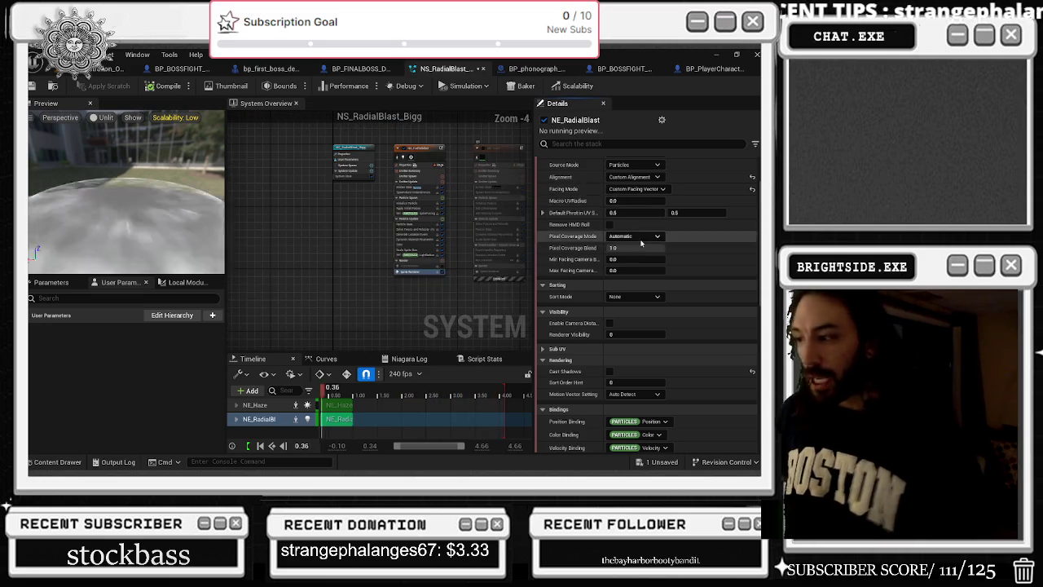
scroll(604, 237, down, 10)
scroll(689, 277, down, 4)
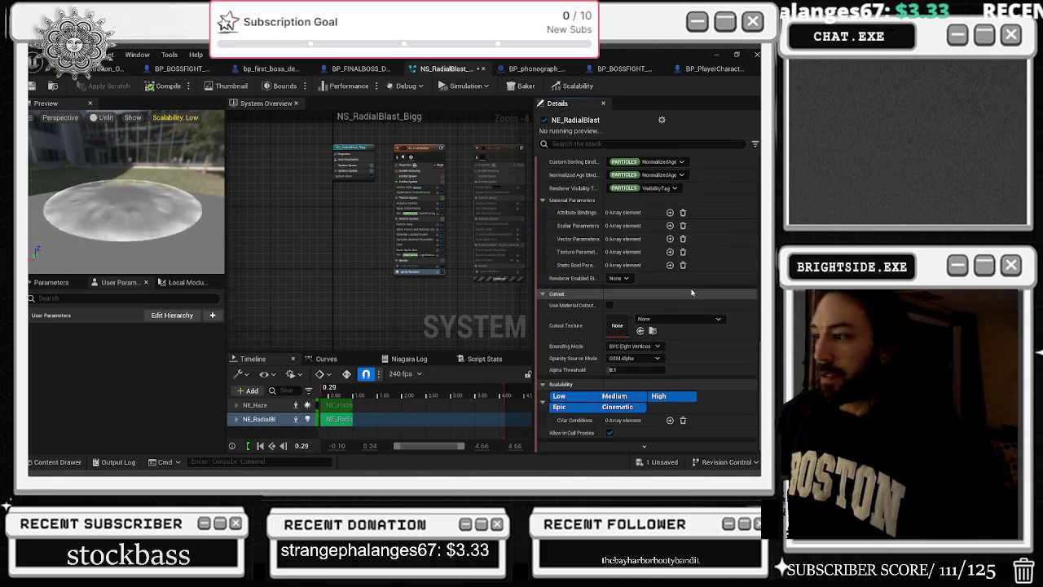
scroll(691, 298, up, 12)
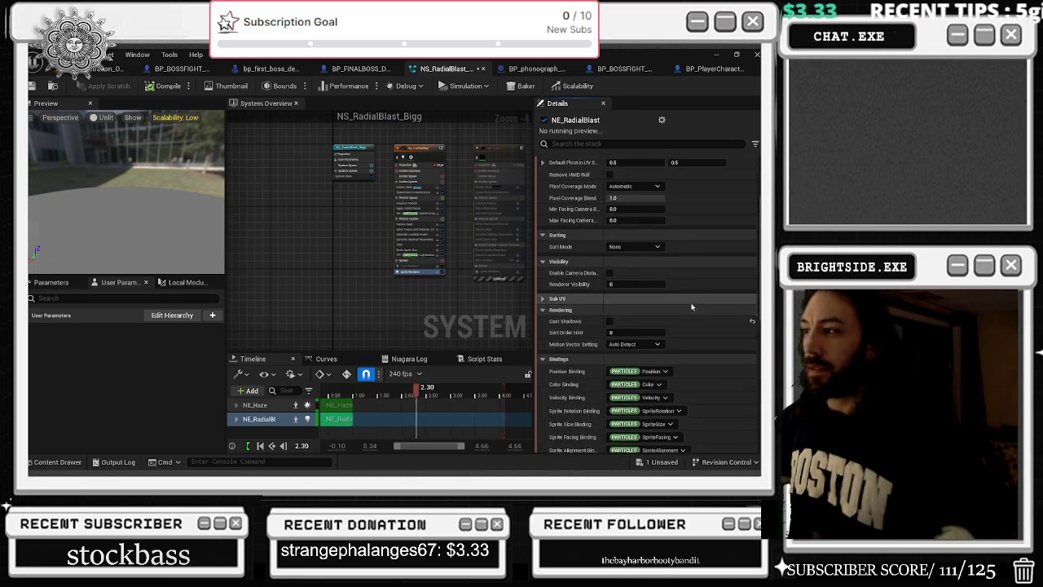
scroll(691, 305, up, 5)
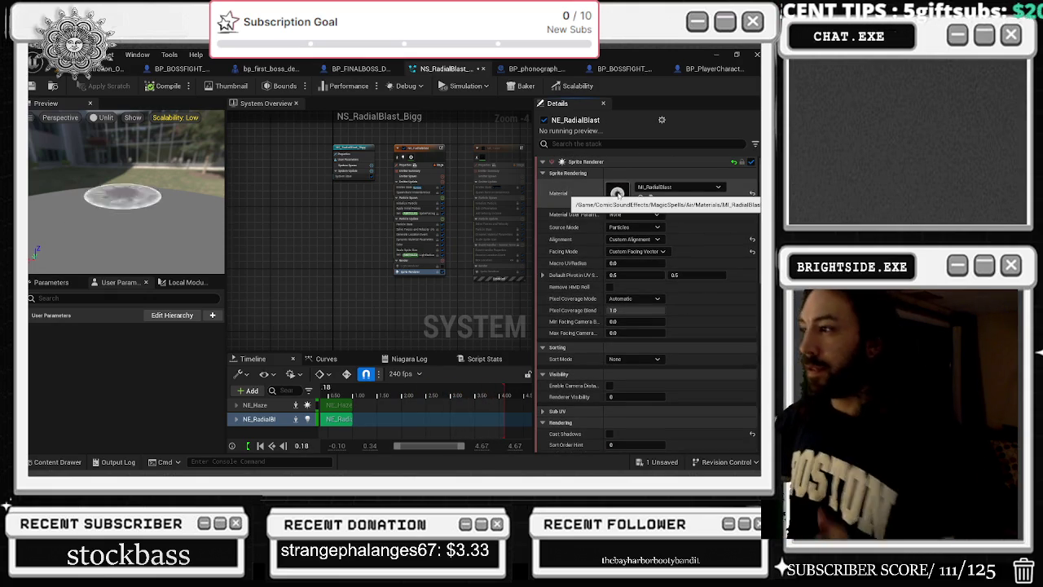
double_click(617, 194)
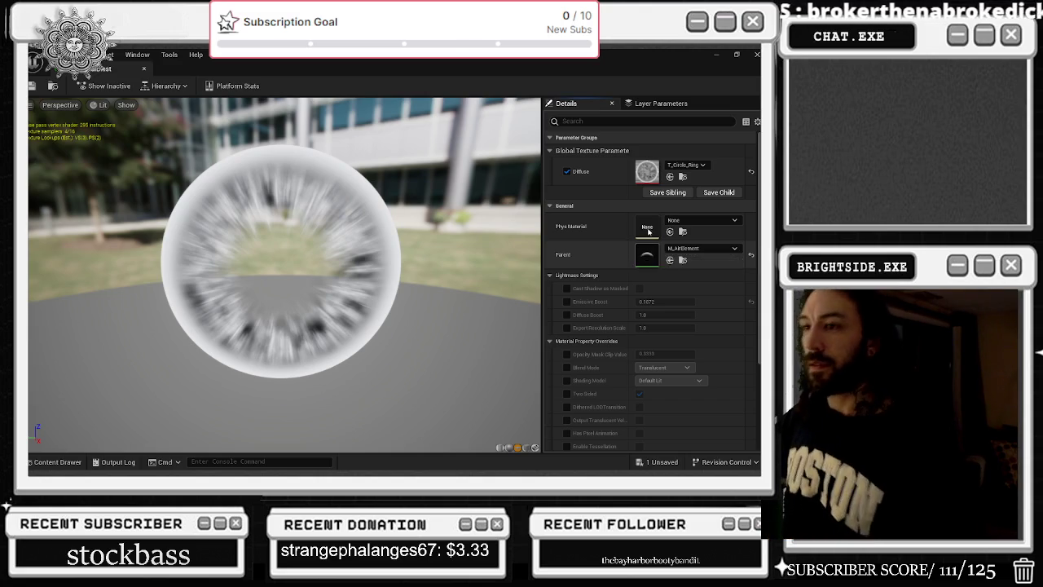
Open parent material M_AirElement, inspect the Diffuse parameter, and preview it on a plane
double_click(648, 253)
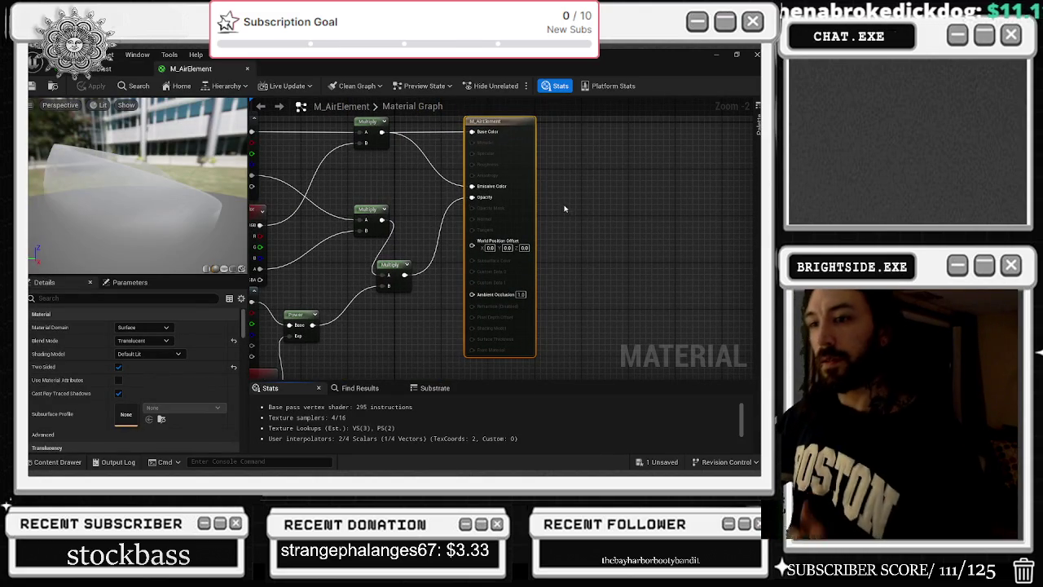
drag(424, 180, 516, 233)
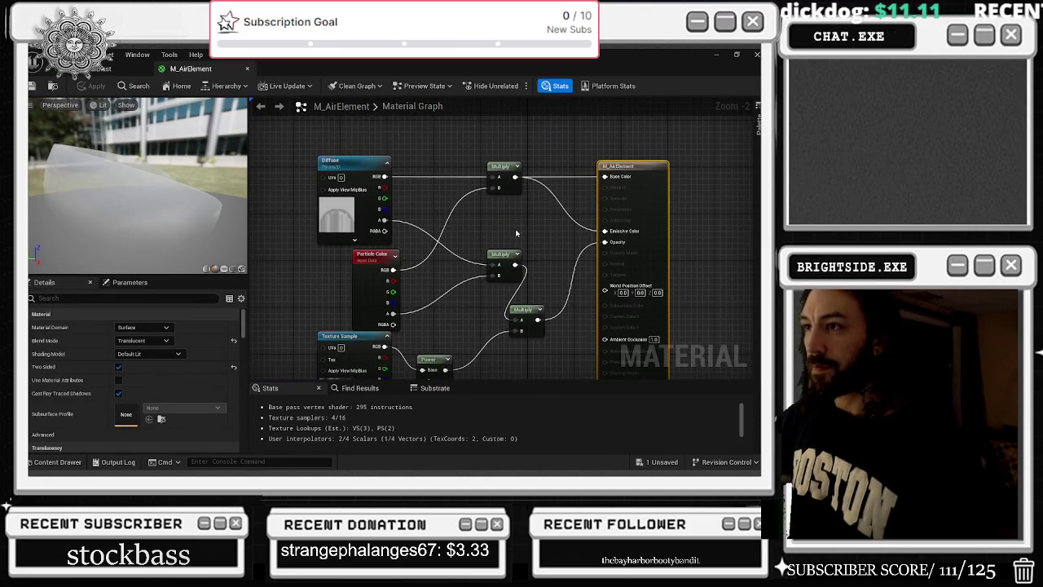
click(367, 167)
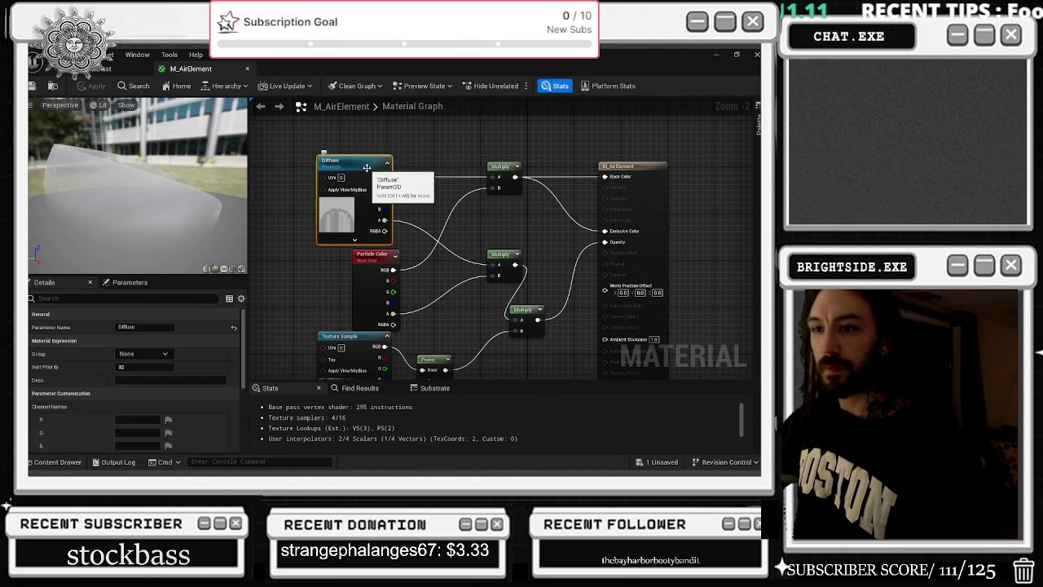
click(224, 269)
mouse_move(197, 251)
mouse_down()
mouse_move(197, 212)
mouse_move(197, 250)
mouse_up()
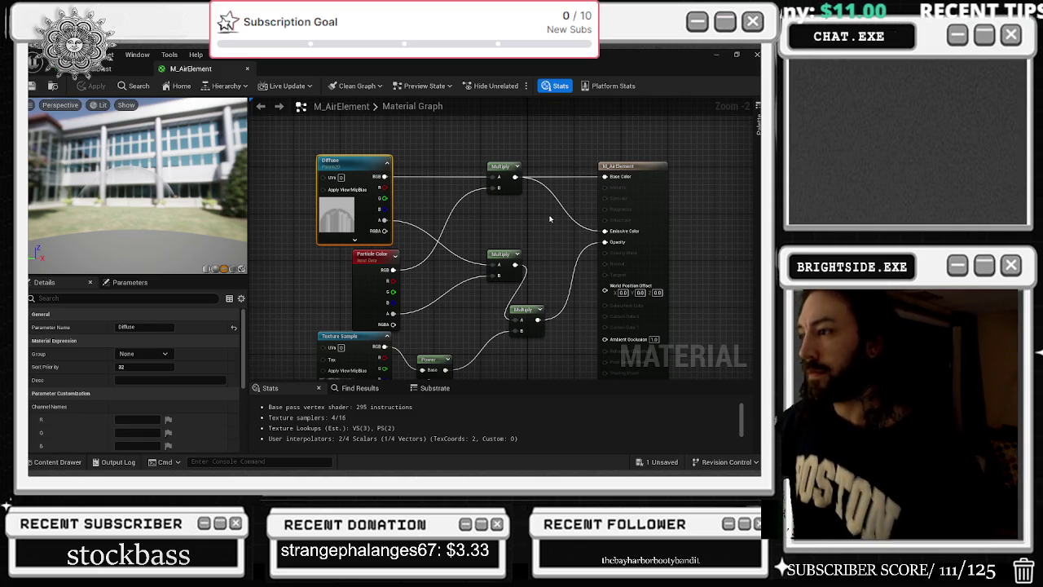
Inspect the Dynamic Parameter and noise Texture Sample nodes, then open the T_Noise texture
drag(457, 269, 453, 146)
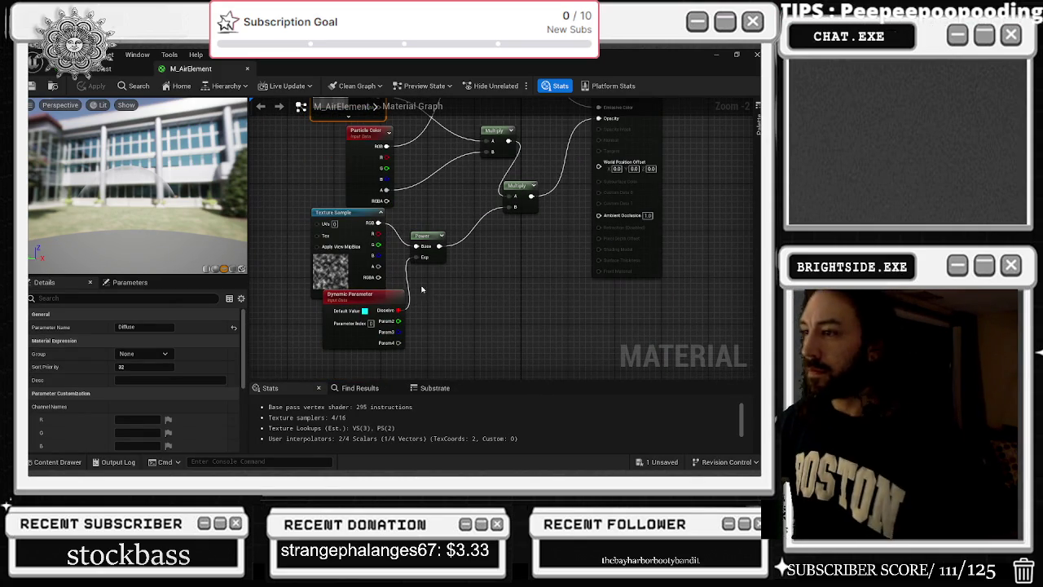
mouse_move(461, 269)
mouse_down()
mouse_move(422, 290)
mouse_move(449, 302)
mouse_move(429, 305)
mouse_up()
click(401, 312)
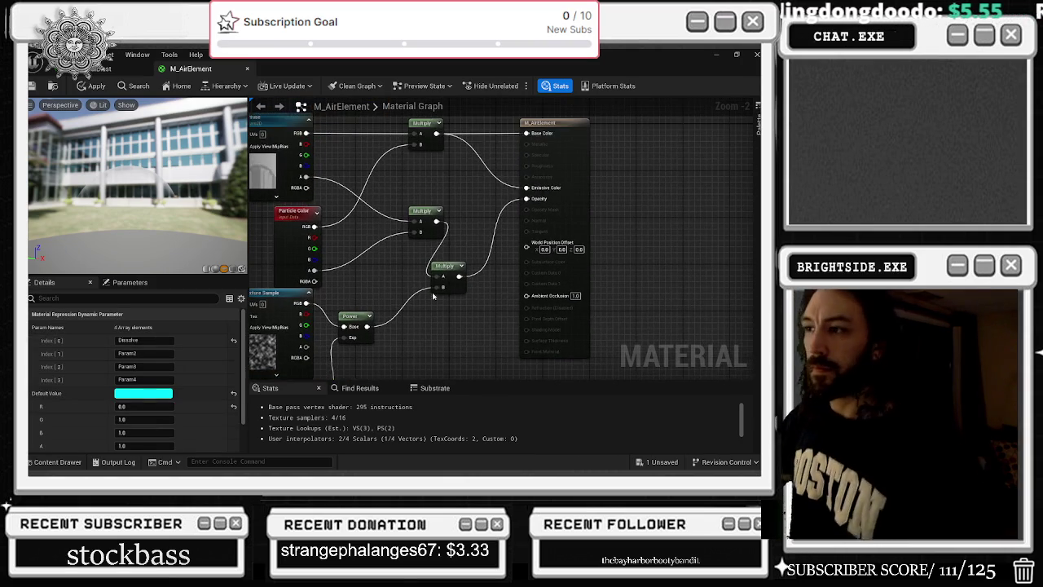
drag(473, 255, 496, 247)
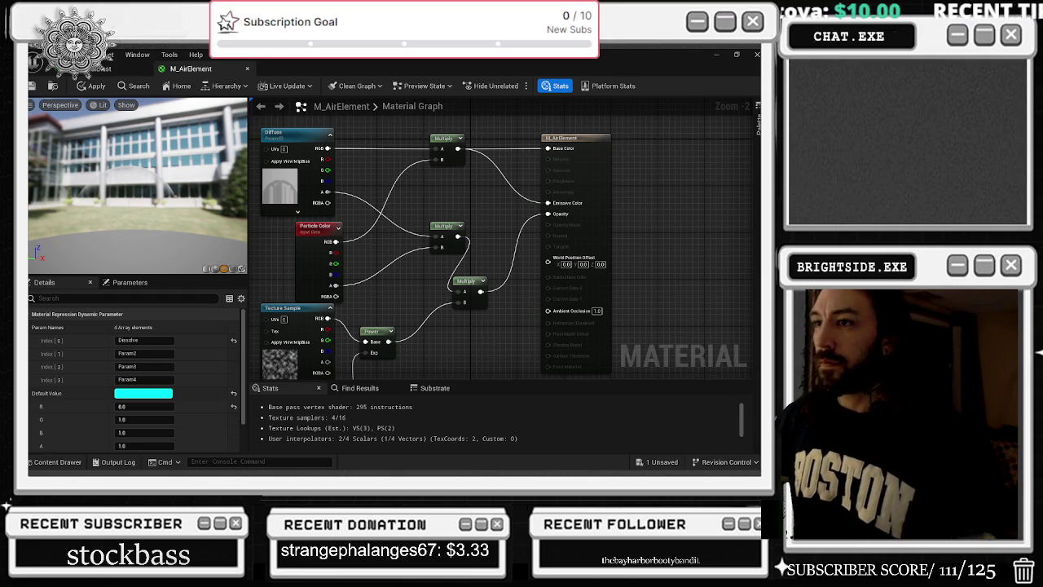
click(408, 313)
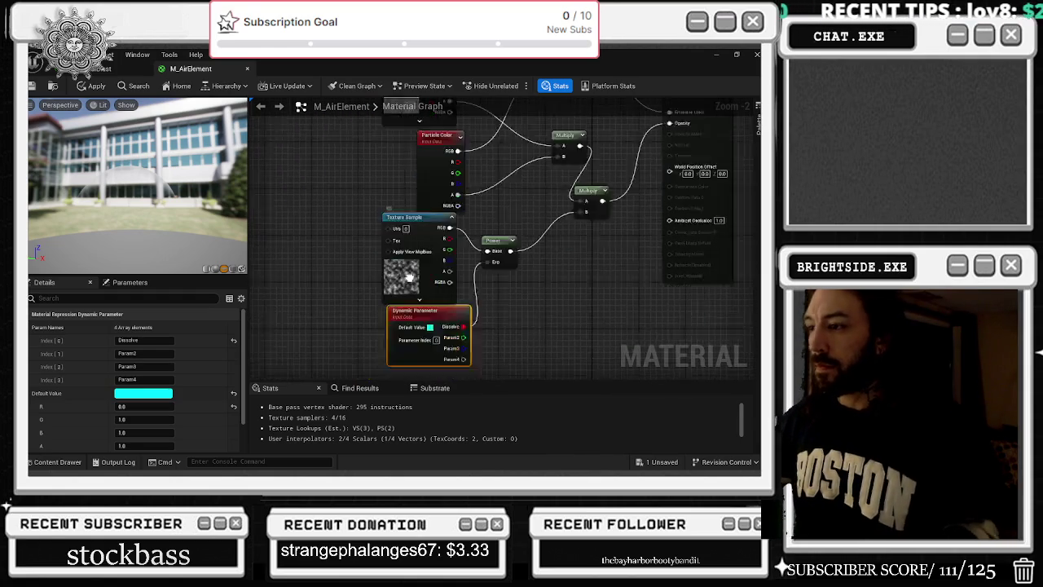
click(411, 210)
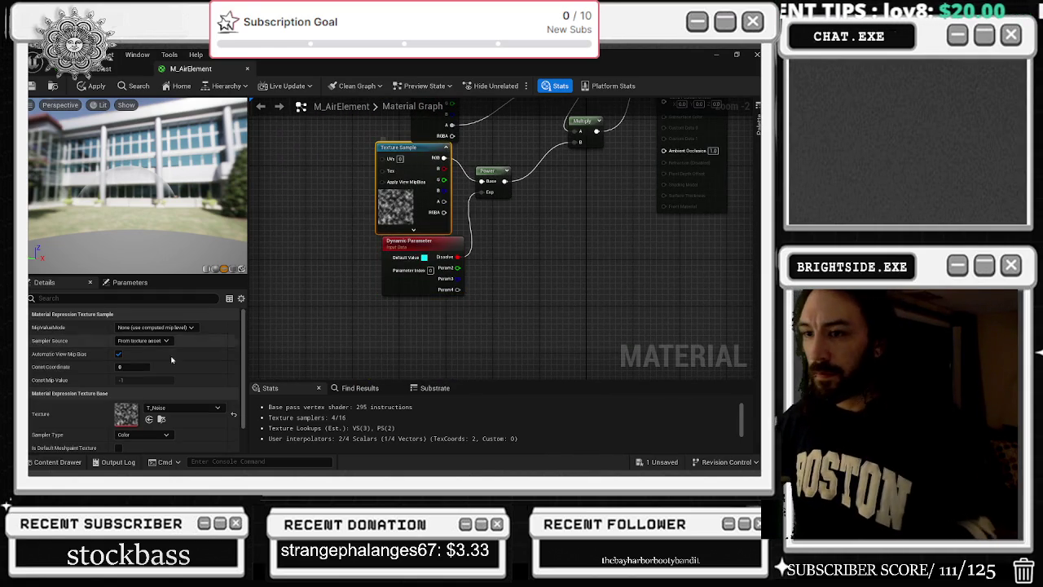
double_click(126, 415)
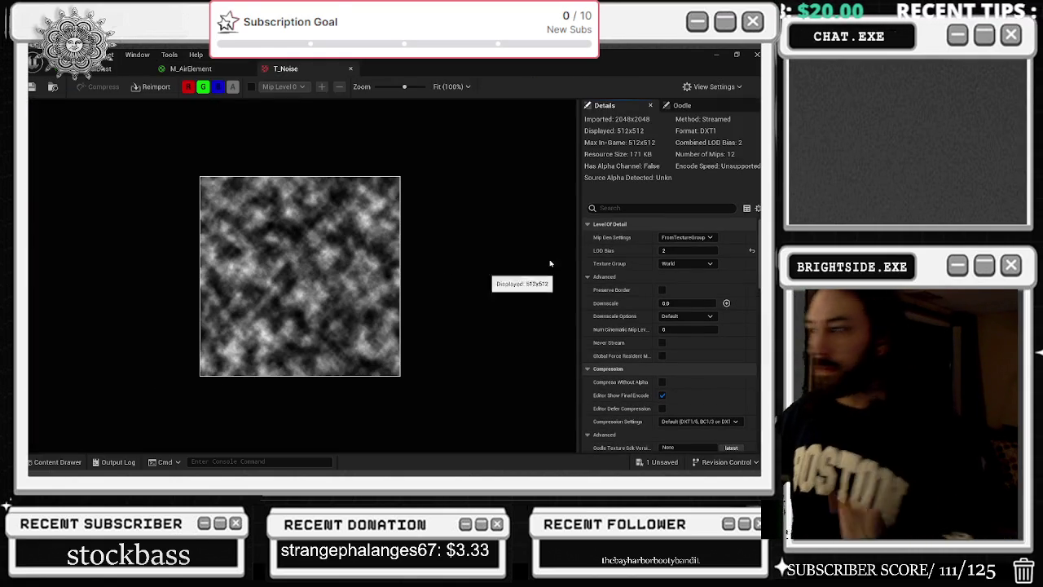
Lower T_Noise's brightness and go back to the M_AirElement graph
scroll(687, 326, down, 6)
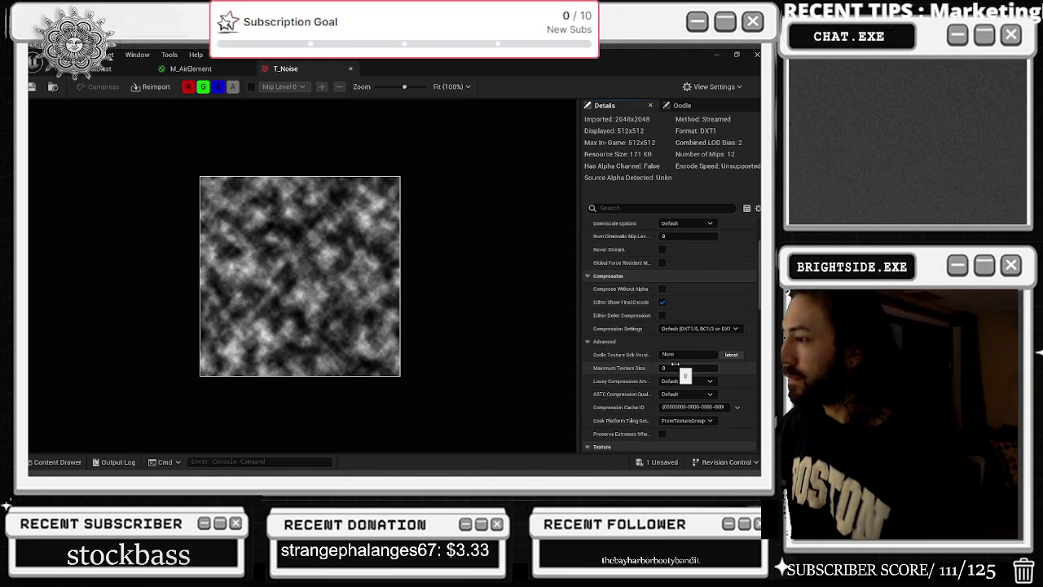
scroll(688, 377, down, 8)
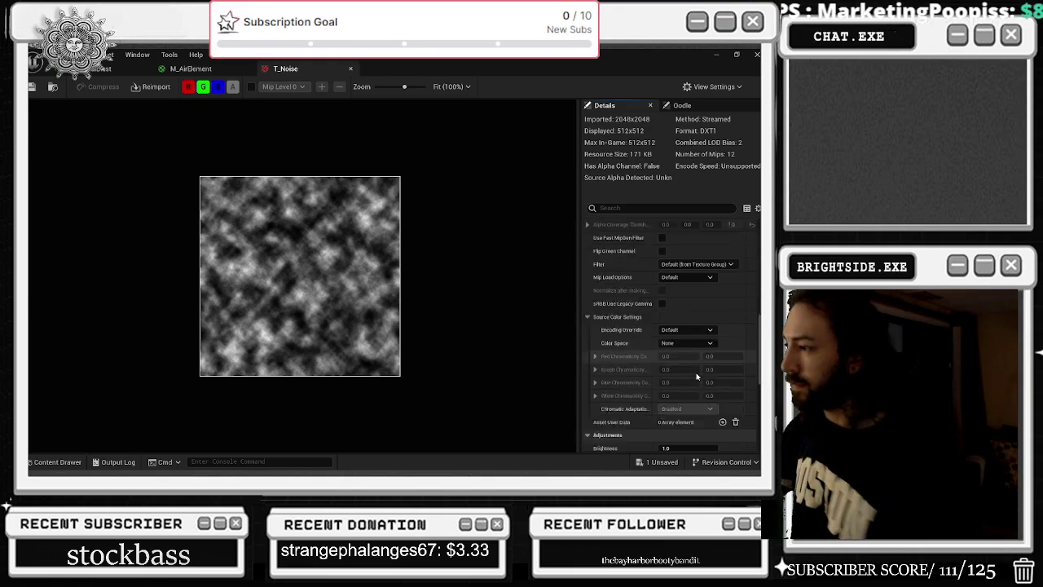
drag(676, 386, 668, 439)
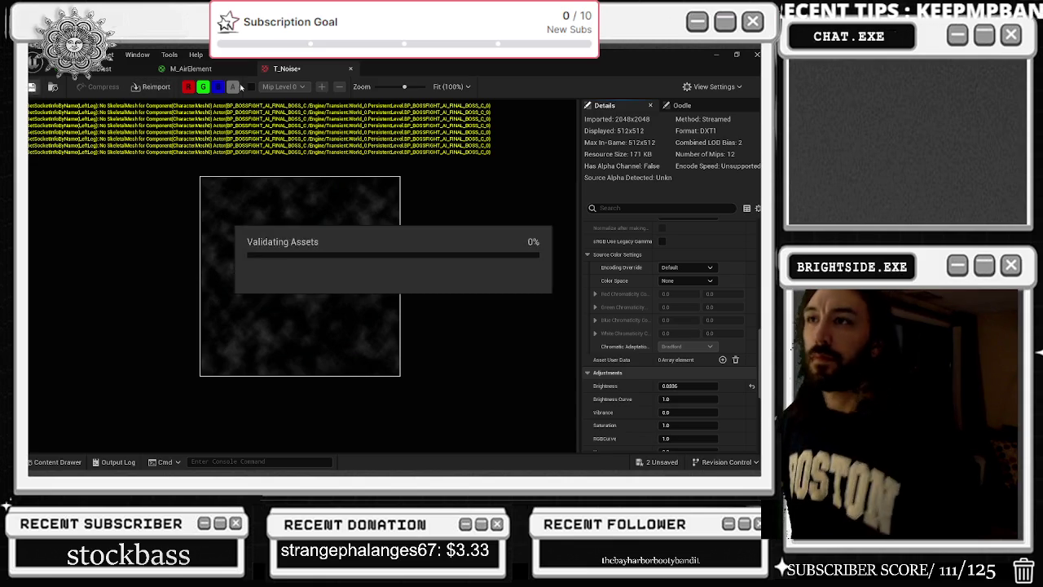
click(222, 69)
Locate the Diffuse parameter's texture in the Air textures folder and open T_Crescent
drag(522, 147, 518, 304)
click(391, 173)
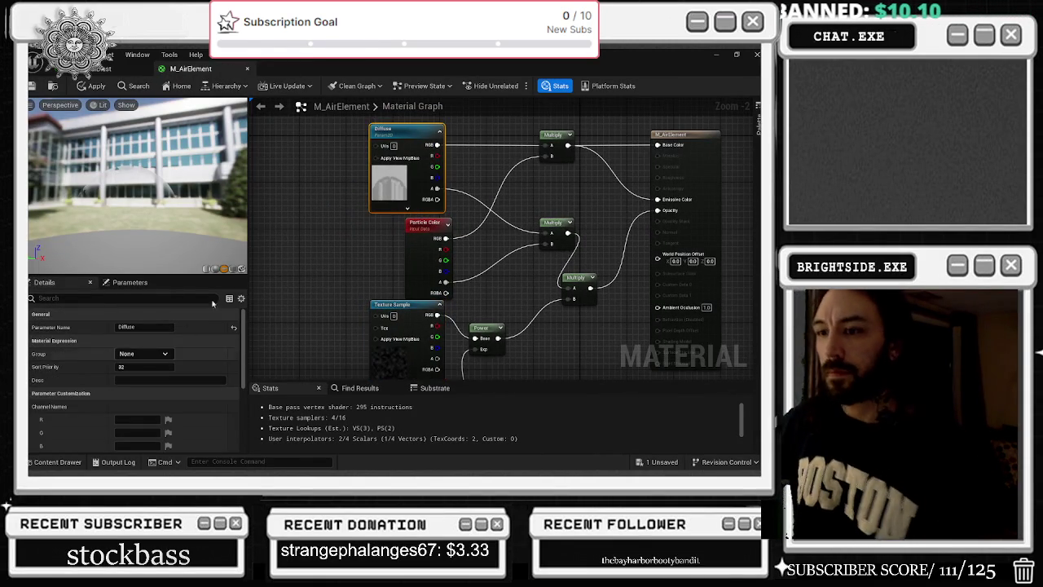
key(ctrl+b)
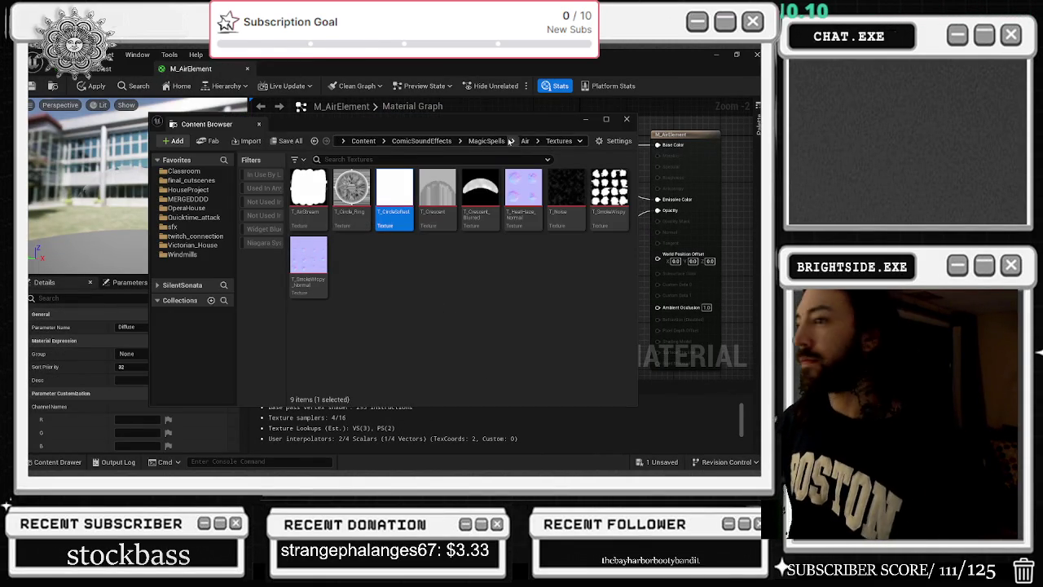
click(626, 119)
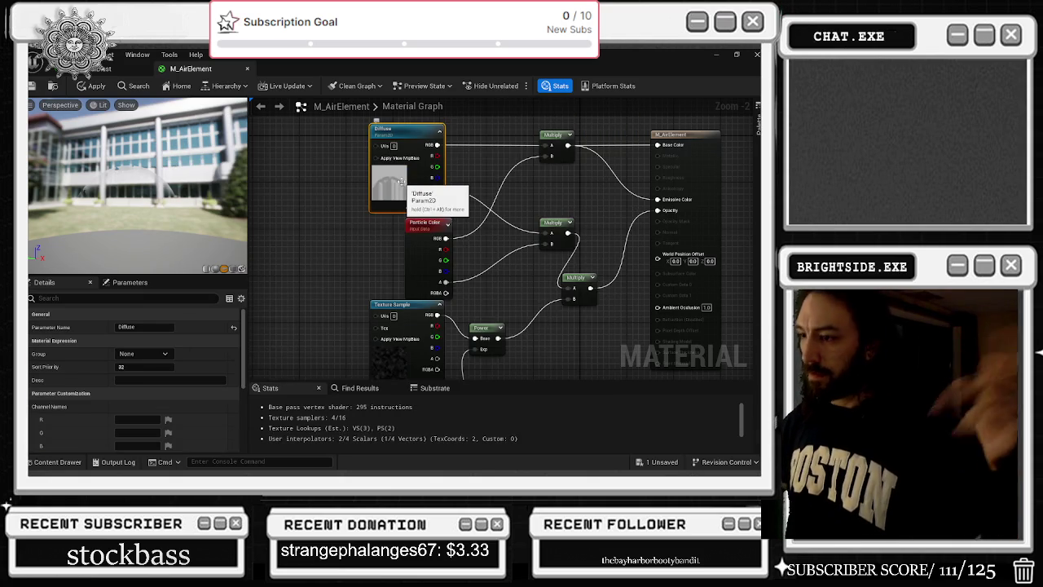
key(ctrl+b)
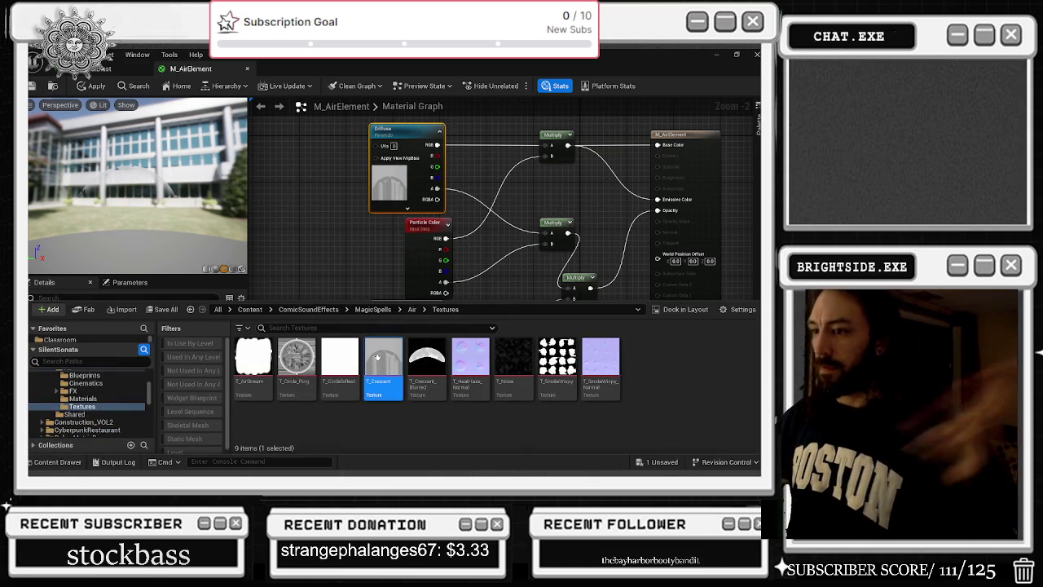
double_click(383, 363)
Lower T_Crescent's Brightness to 0.2812, save it, and close the texture editor
scroll(731, 305, down, 10)
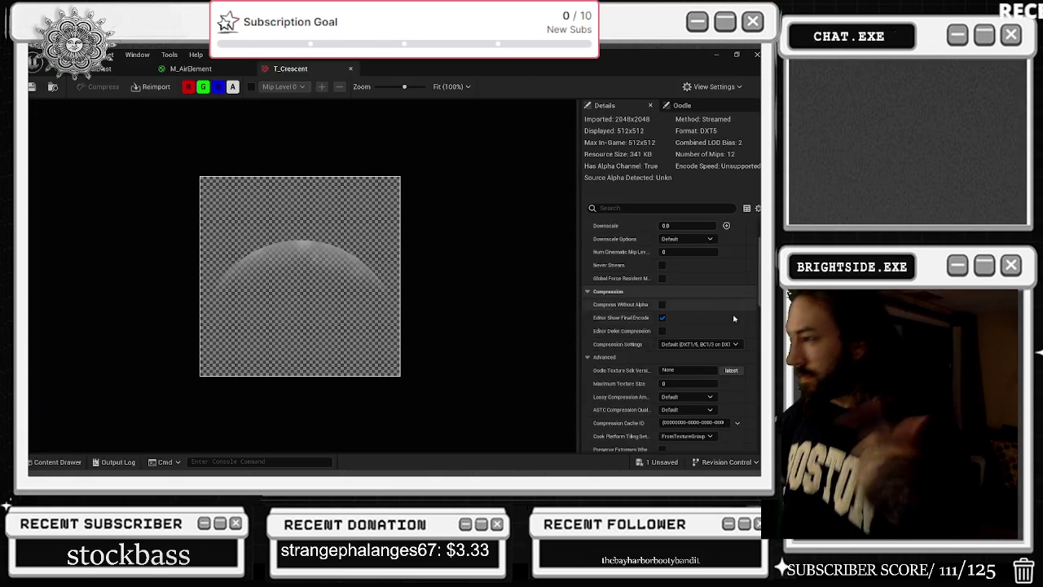
scroll(710, 392, down, 5)
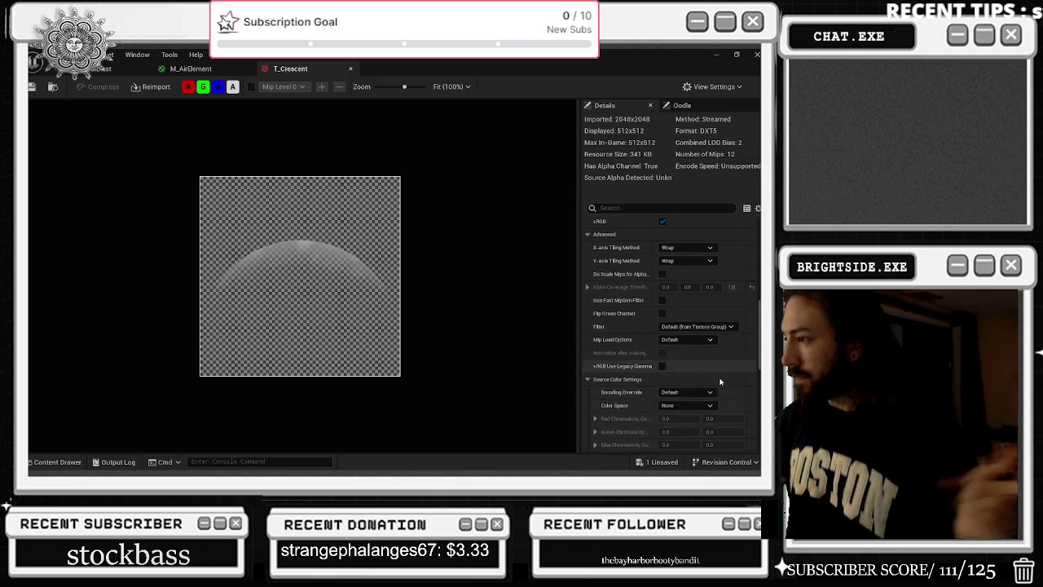
mouse_move(688, 402)
mouse_down()
mouse_move(667, 402)
mouse_move(684, 418)
mouse_up()
scroll(685, 417, down, 3)
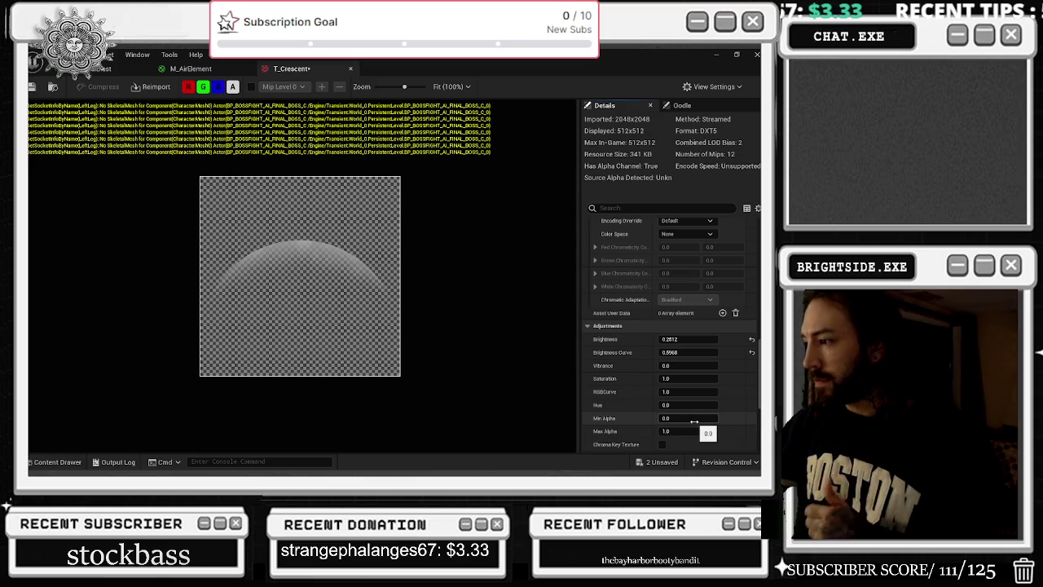
scroll(699, 427, down, 7)
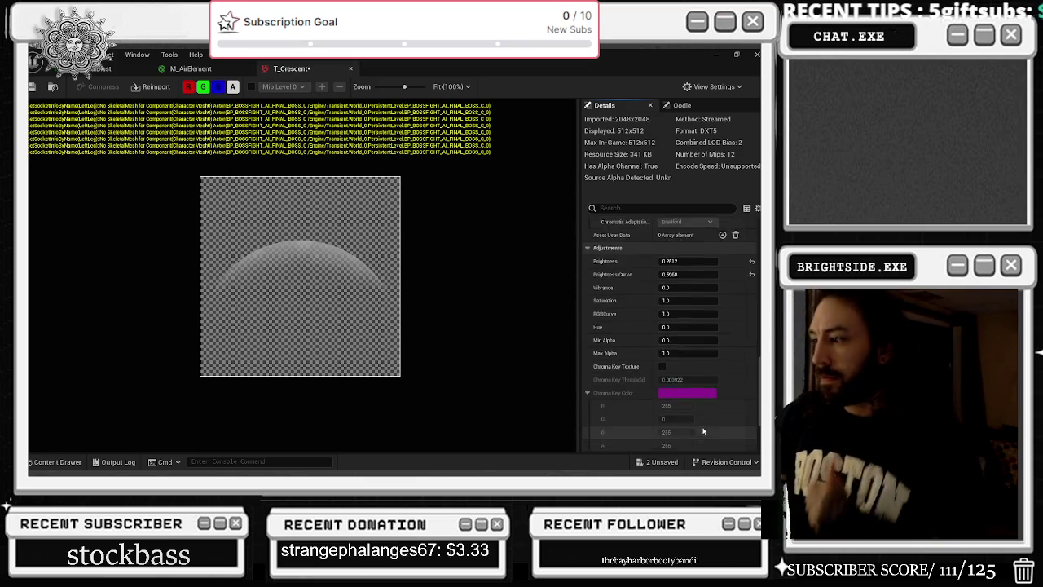
scroll(702, 430, down, 3)
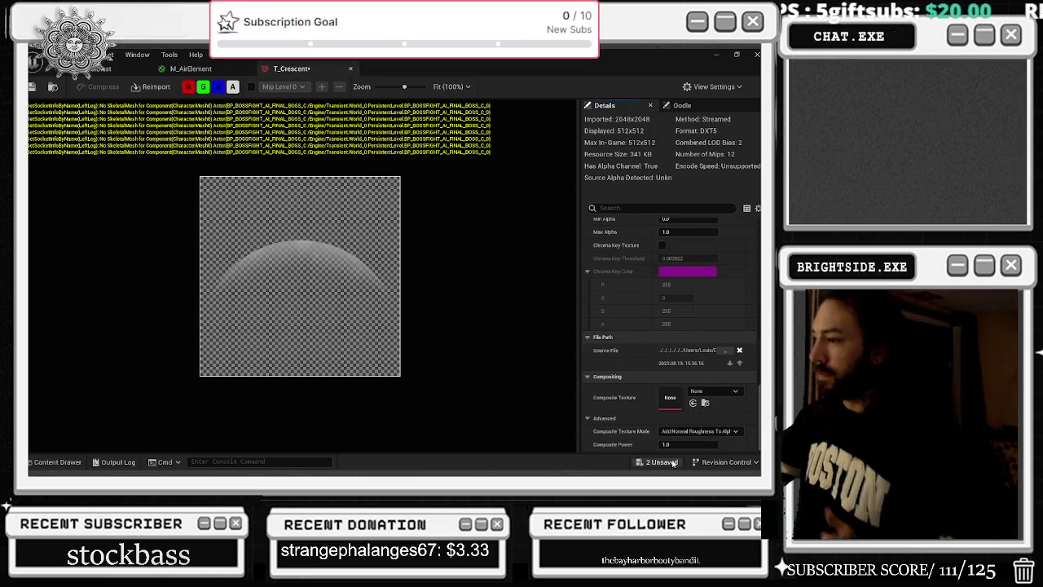
click(672, 462)
click(480, 376)
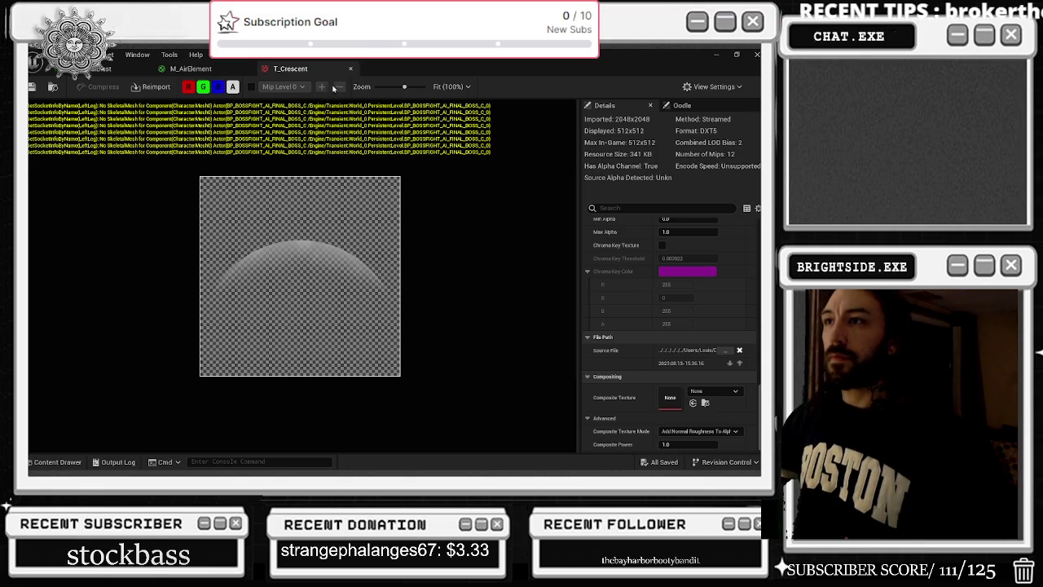
click(351, 69)
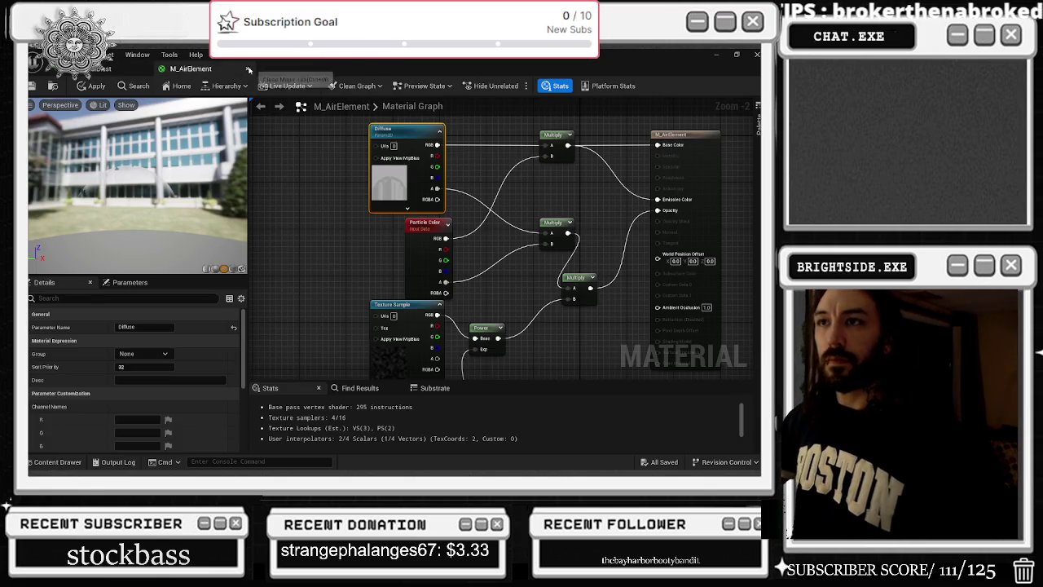
Close M_AirElement applying its changes, then orbit the material instance preview
click(249, 69)
click(404, 294)
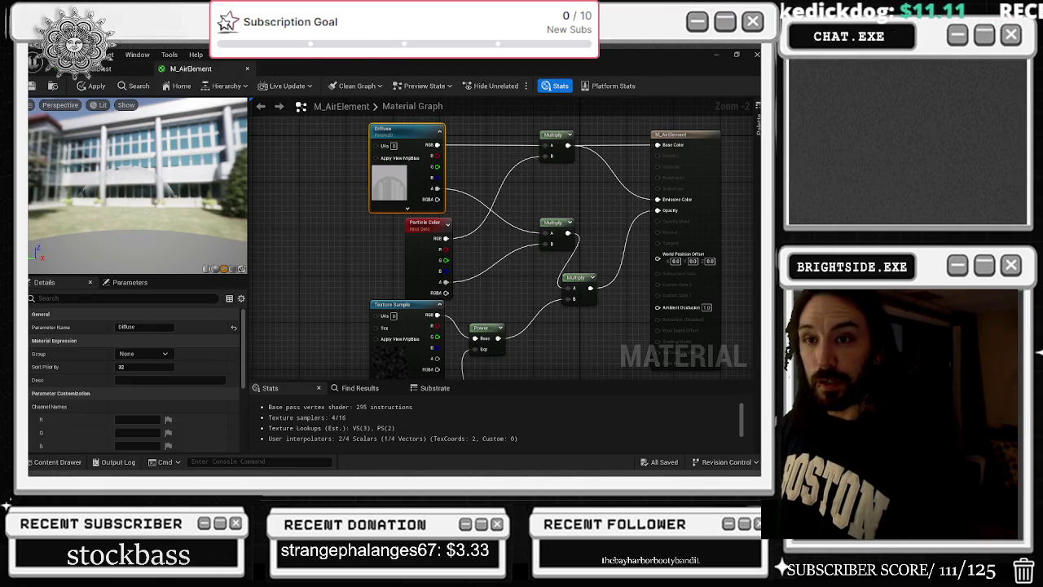
click(112, 69)
drag(285, 277, 220, 309)
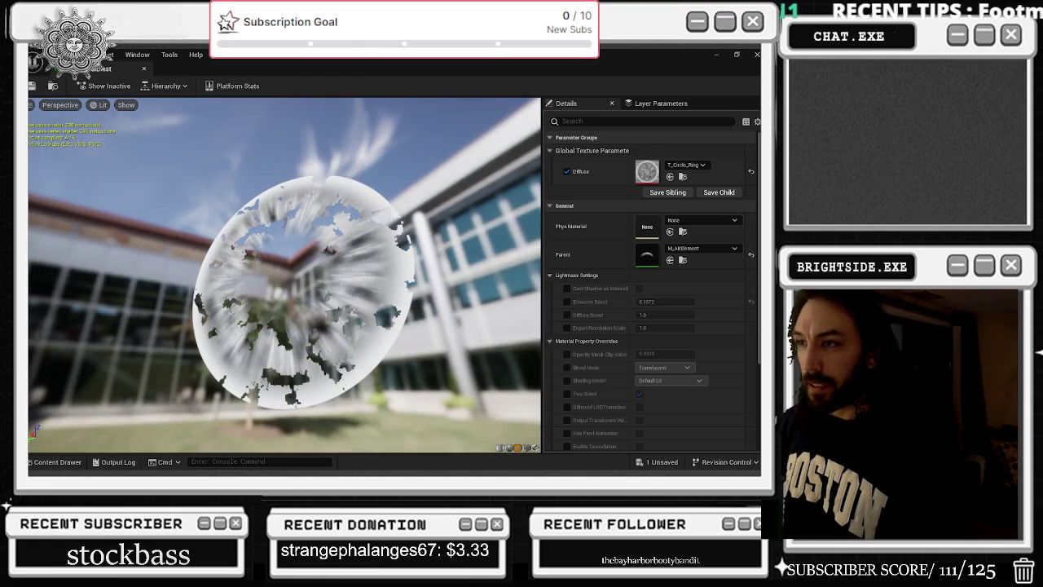
Check the T_Circle_Ring texture, then find the Diffuse node's texture in the content browser
double_click(655, 174)
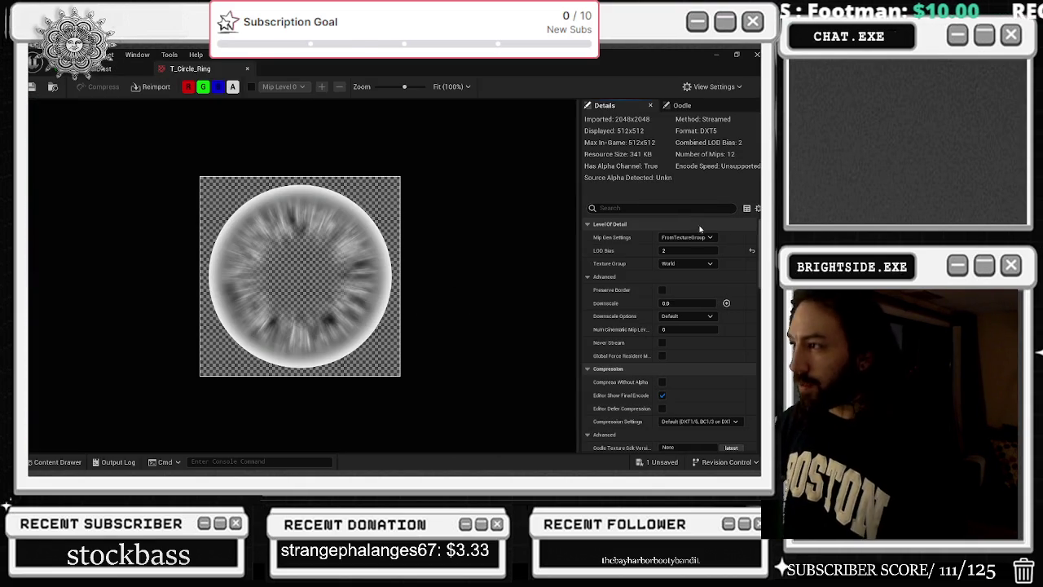
scroll(697, 224, down, 8)
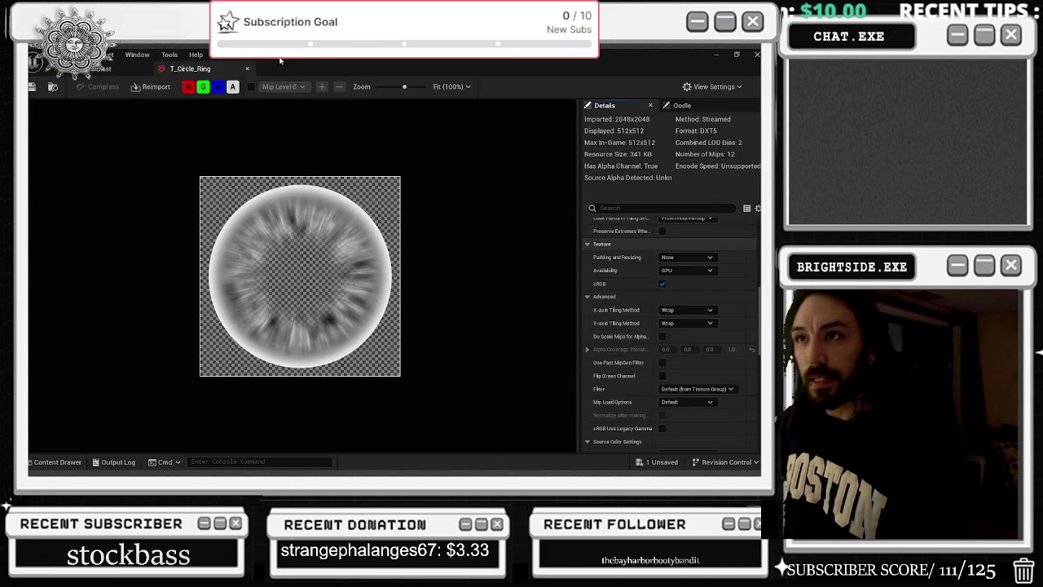
click(247, 70)
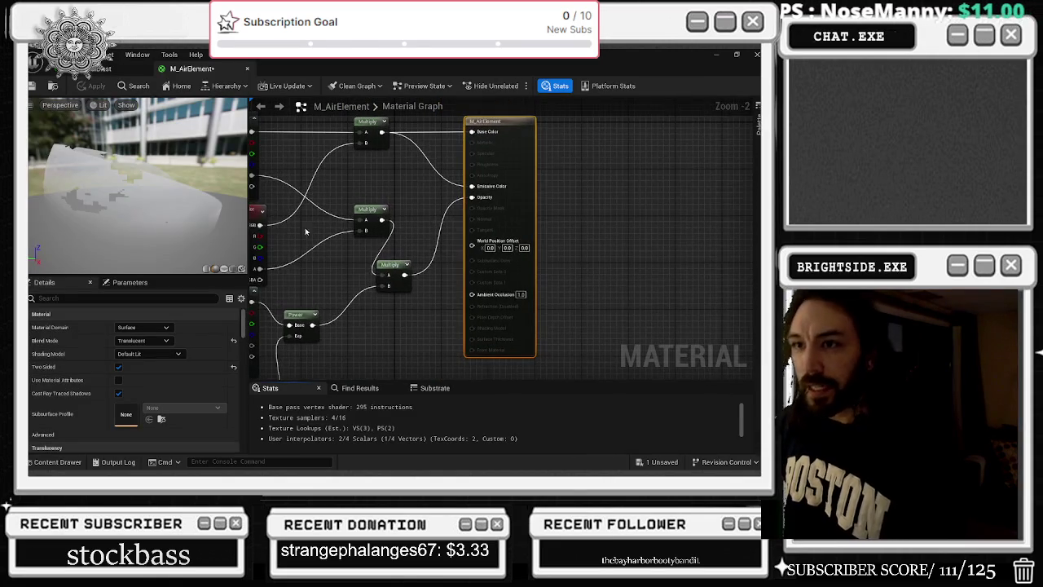
click(325, 249)
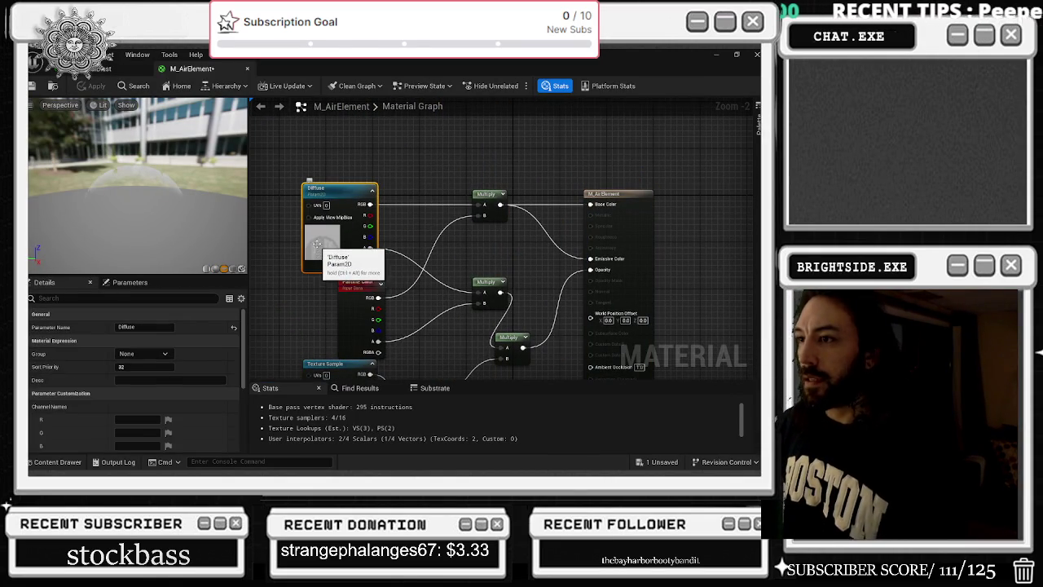
key(ctrl+b)
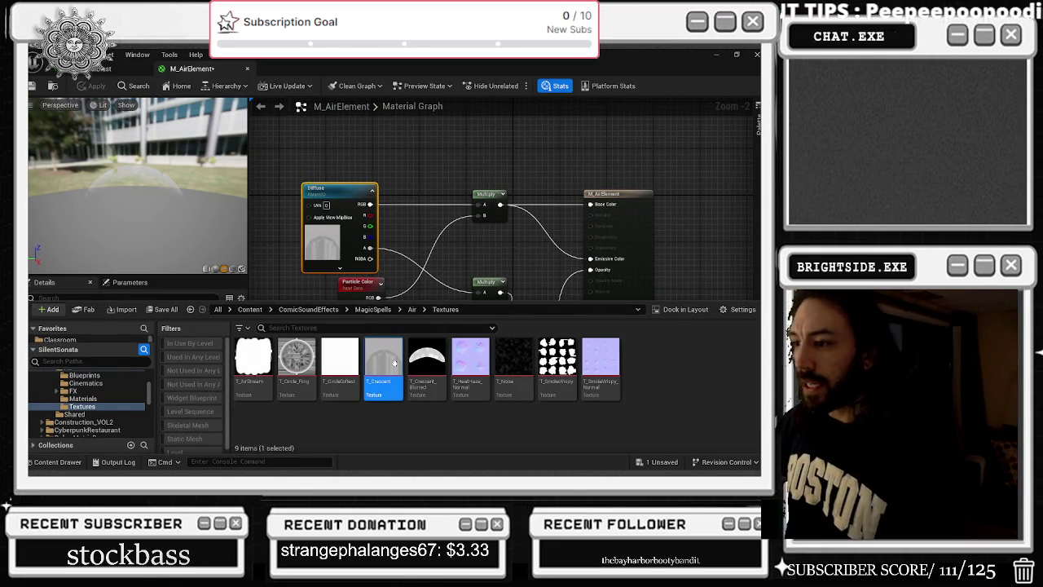
Open T_Crescent and commit a Brightness Curve value of 0.68
mouse_move(384, 285)
mouse_down()
mouse_move(347, 226)
mouse_move(350, 305)
mouse_up()
key(ctrl+space)
double_click(386, 362)
scroll(616, 300, down, 5)
scroll(625, 318, down, 5)
scroll(685, 399, down, 2)
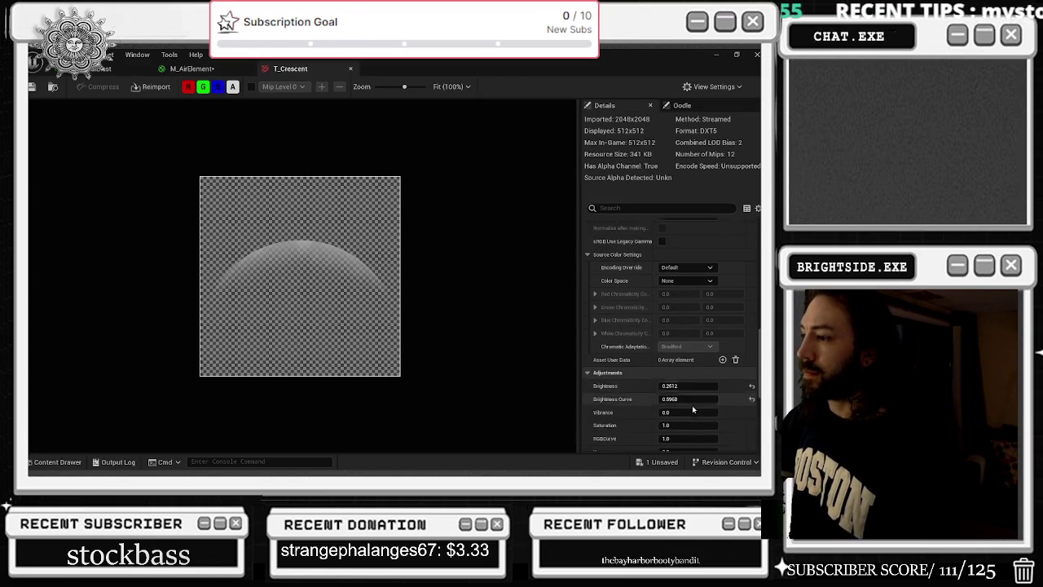
text(0.68)
key(Return)
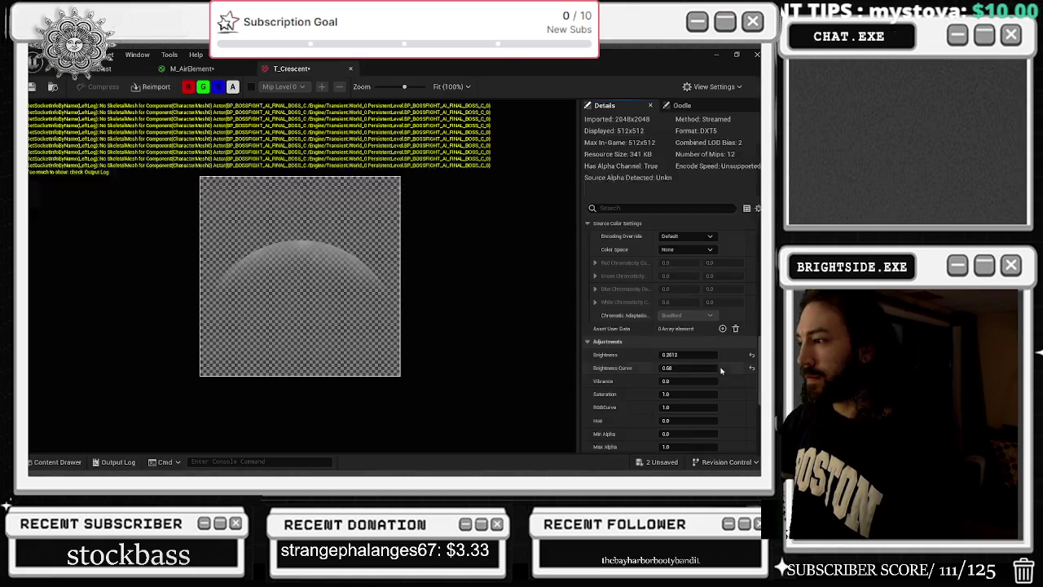
Reset T_Crescent's Brightness Curve to its default 1.0 and save
key(ctrl+space)
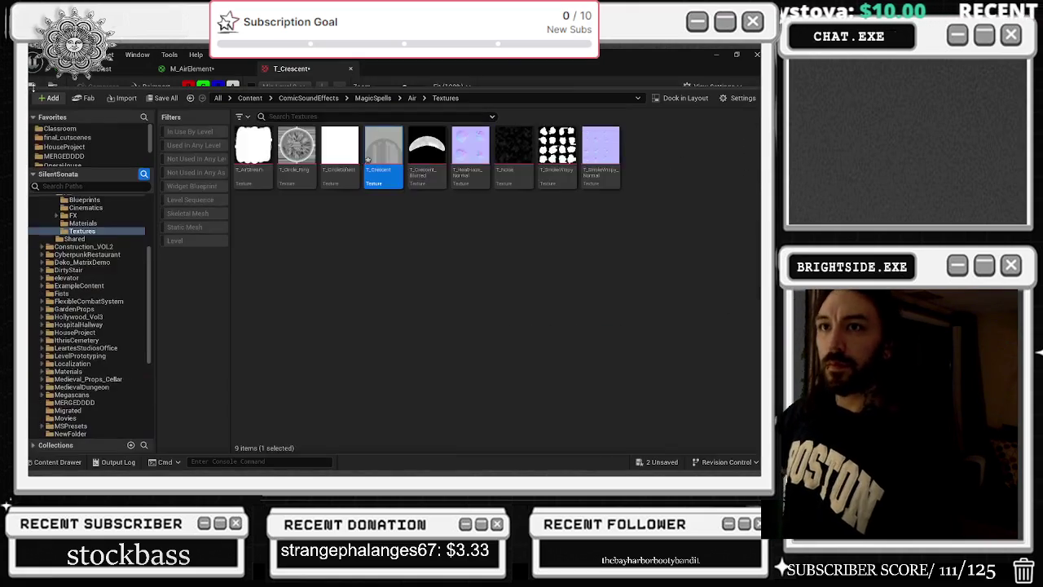
click(192, 68)
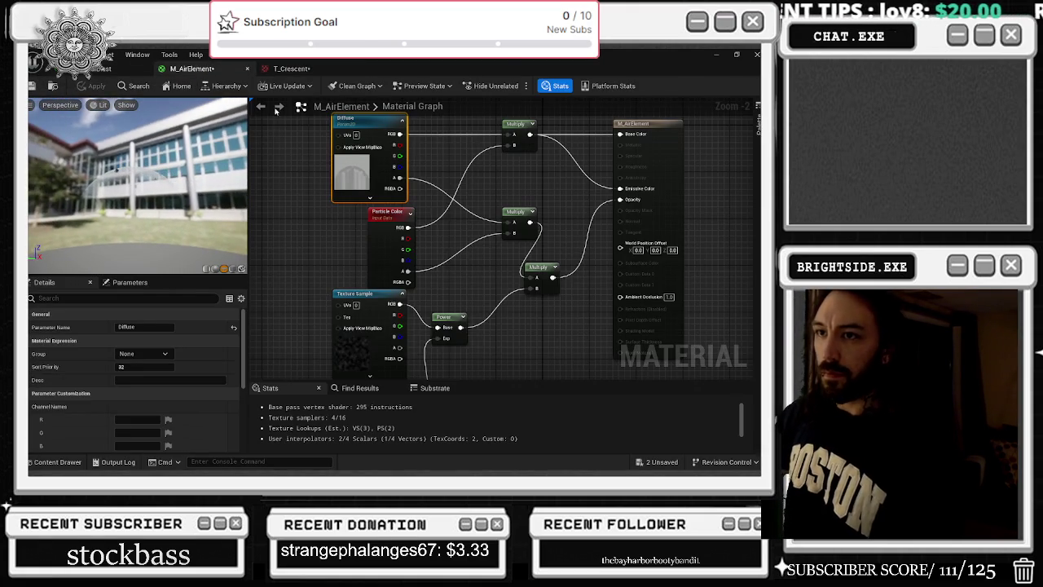
click(291, 68)
click(751, 368)
key(ctrl+s)
Set T_Crescent's Brightness Curve to 0.0784
click(192, 68)
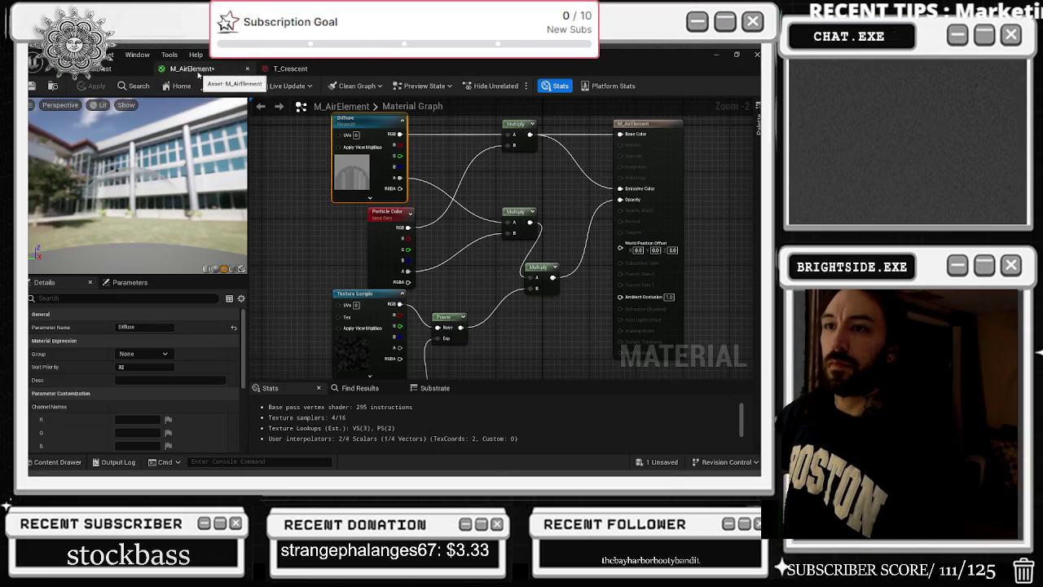
click(280, 70)
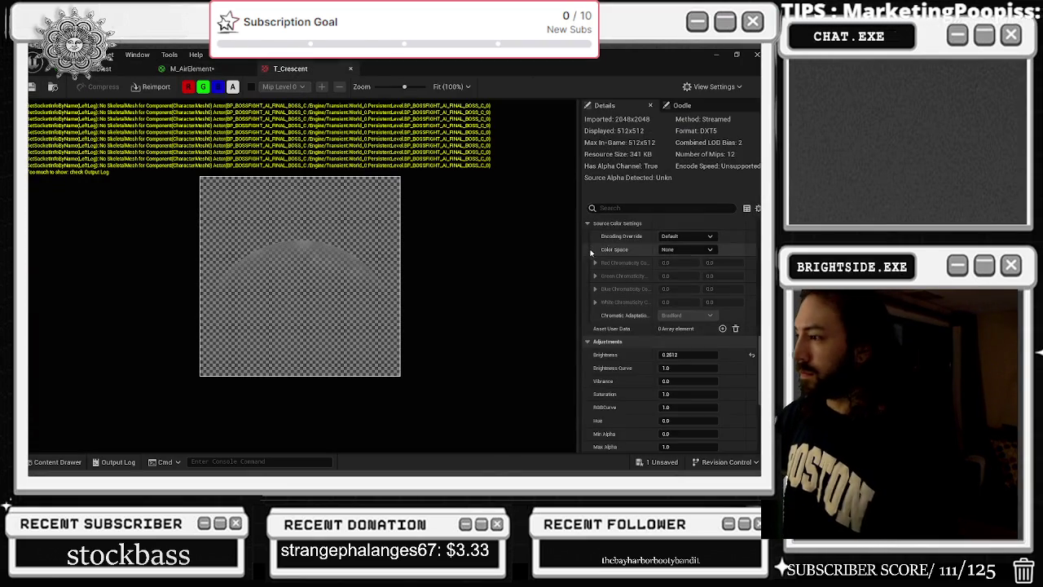
scroll(699, 360, up, 3)
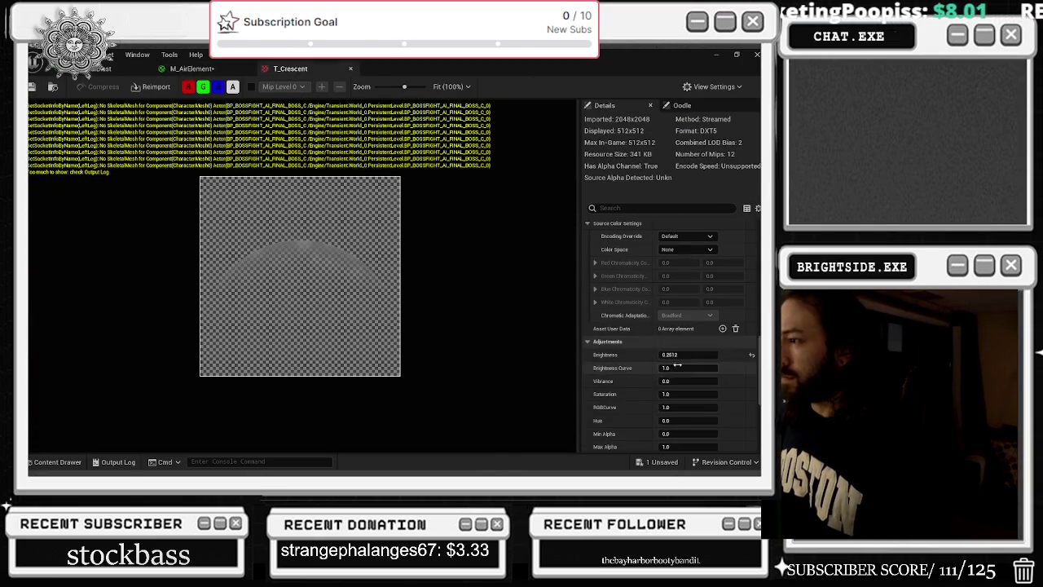
drag(688, 368, 688, 359)
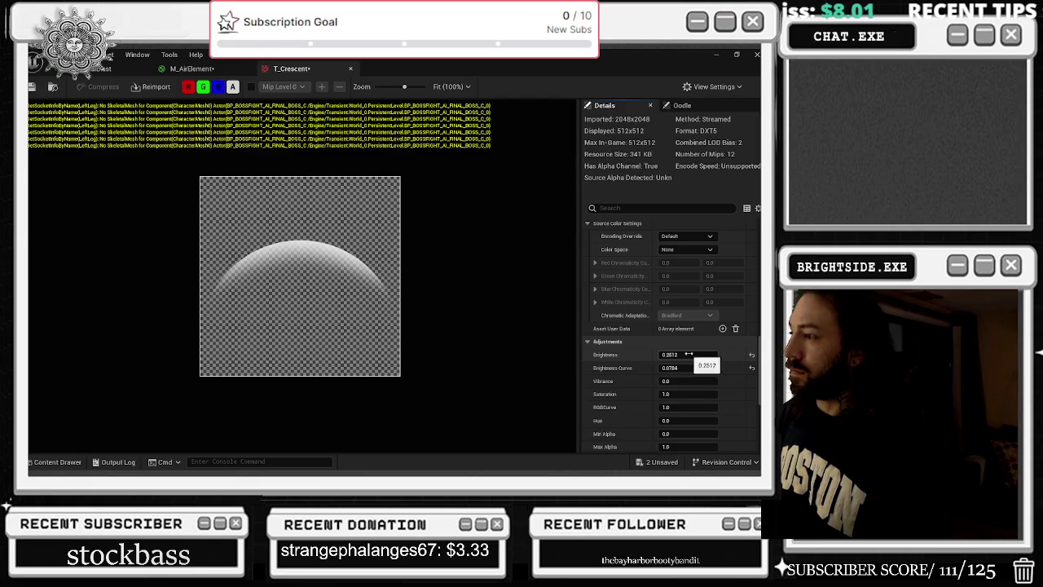
Open T_Noise from M_AirElement's Texture Sample node, reset its Brightness to 1.0, and return to the level
click(98, 70)
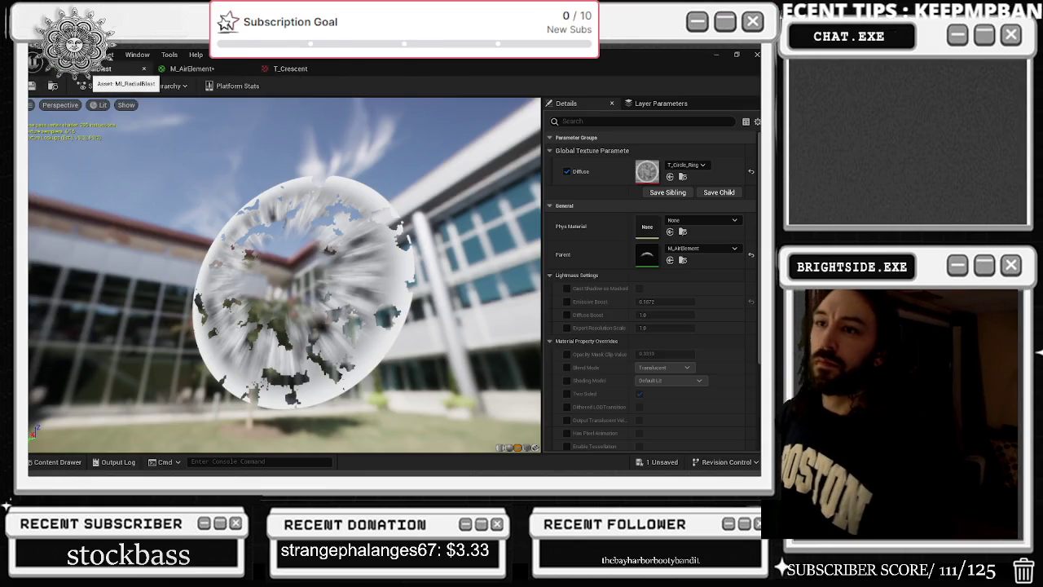
double_click(643, 255)
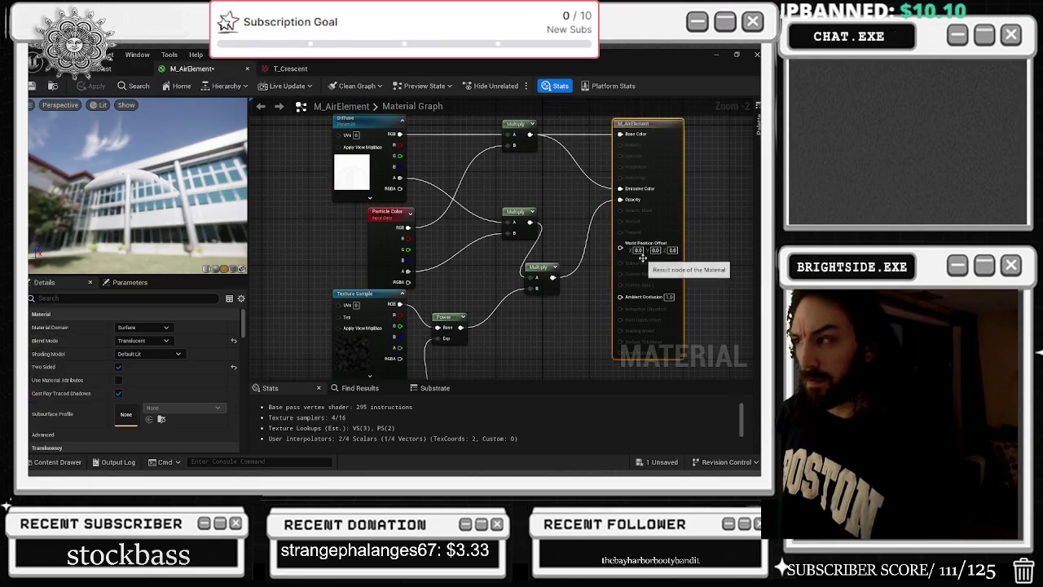
click(350, 350)
key(ctrl+space)
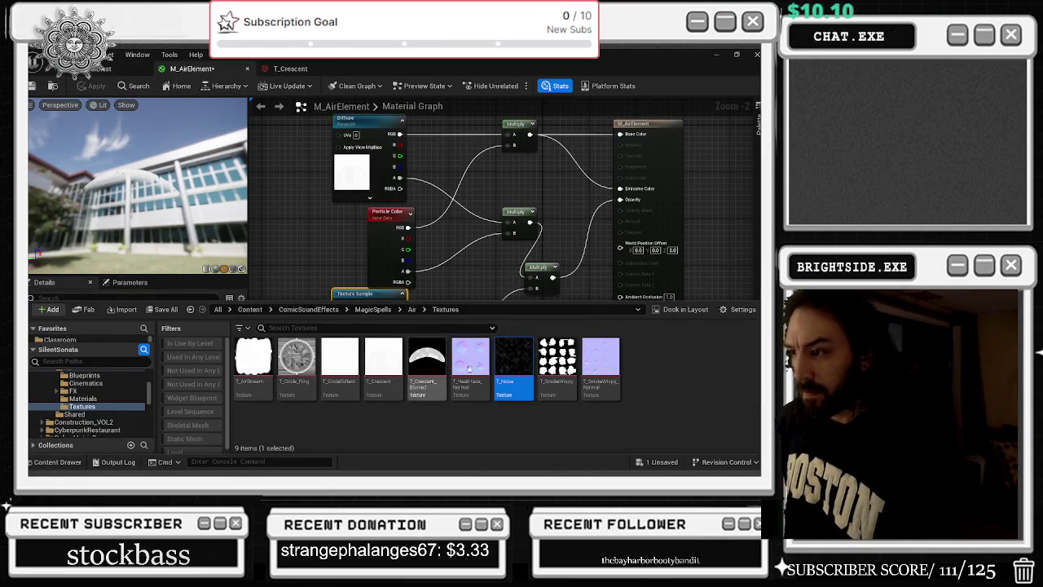
double_click(515, 361)
scroll(684, 318, down, 10)
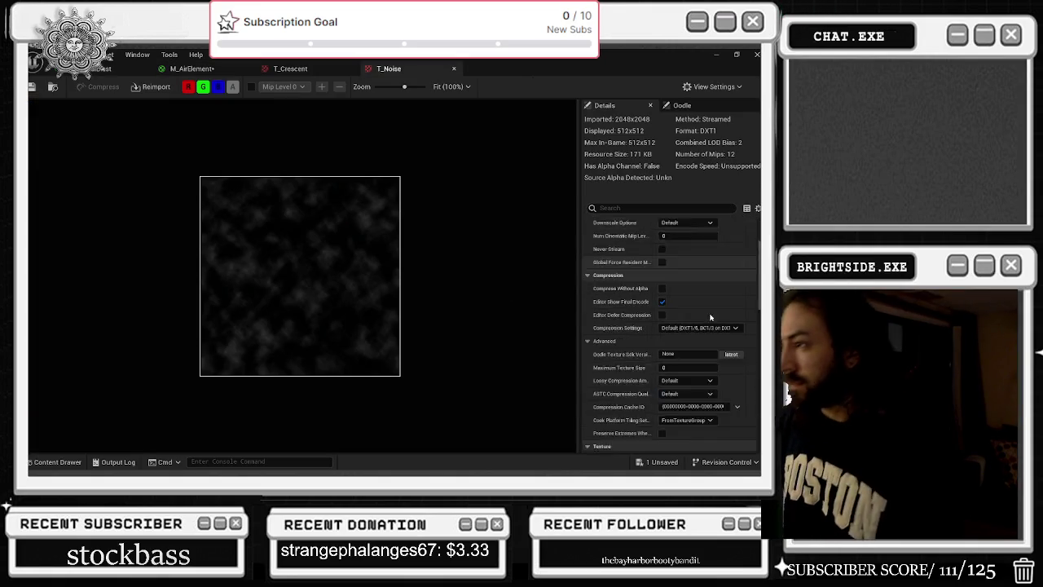
scroll(693, 319, down, 5)
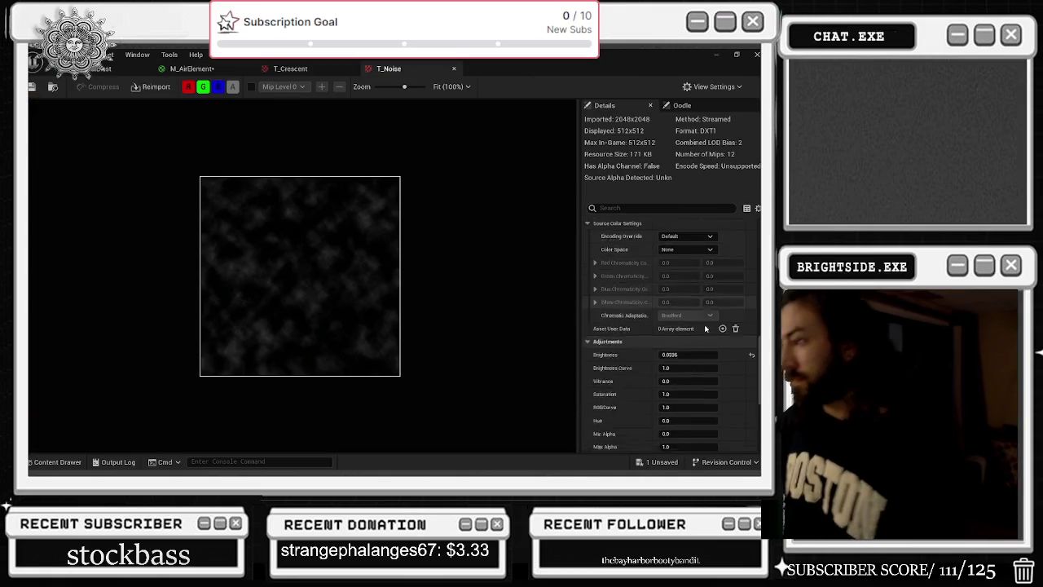
click(754, 311)
key(alt+Tab)
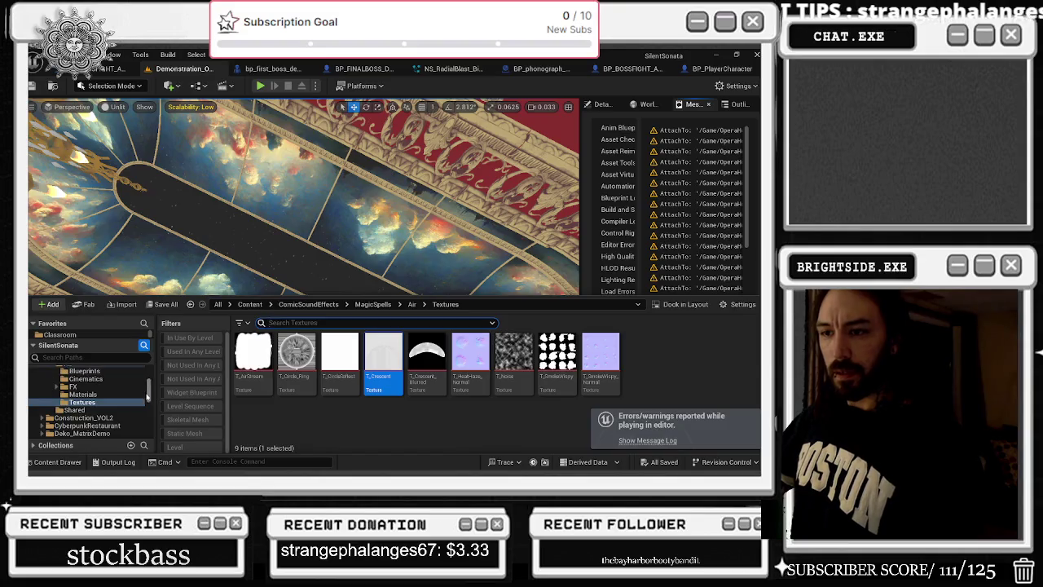
Load the Windmills_LEvel_w_Opera map from the Windmills > Maps folder
click(34, 346)
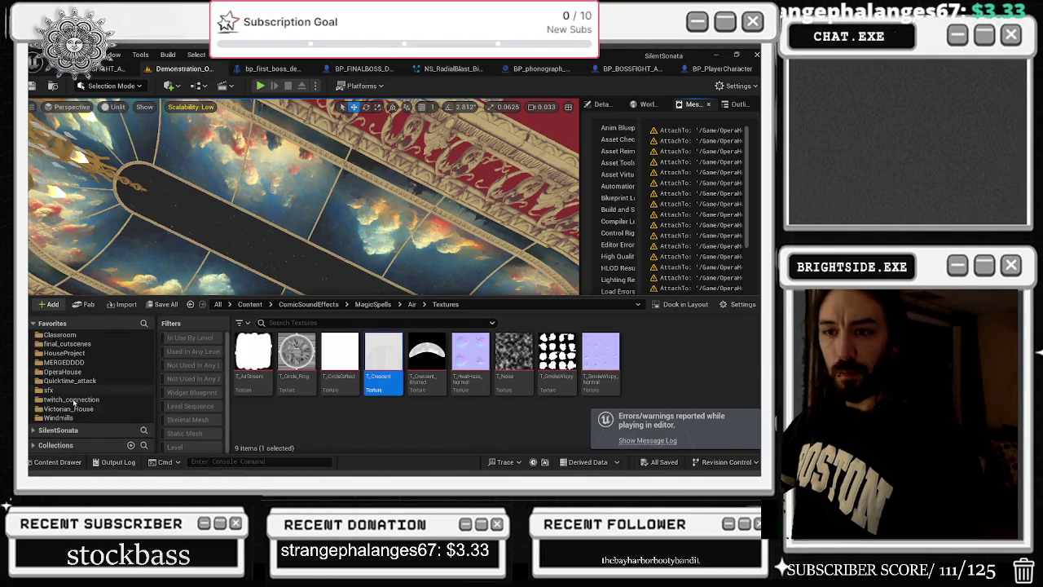
click(78, 418)
click(297, 355)
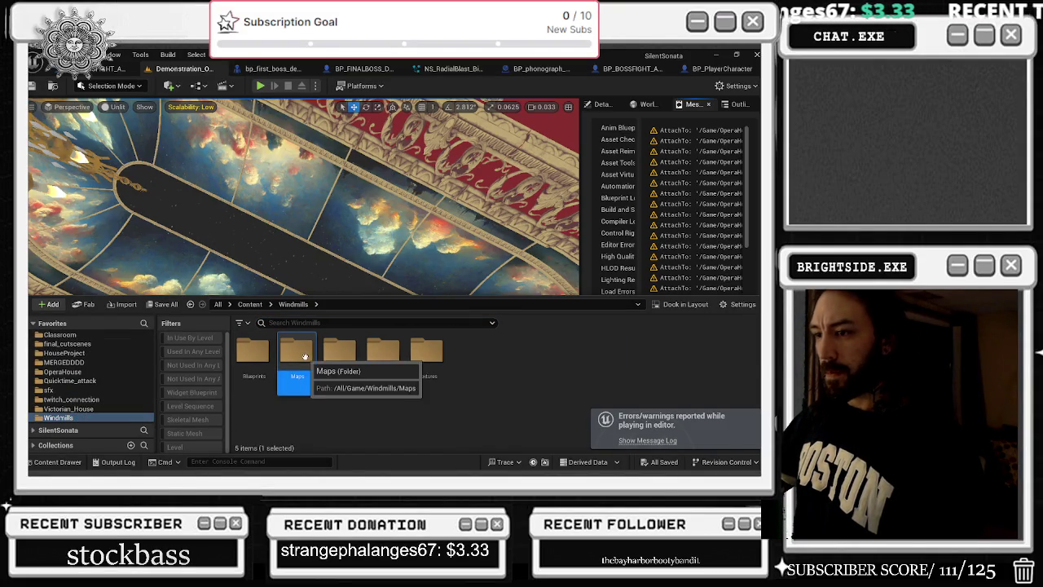
double_click(297, 355)
double_click(383, 354)
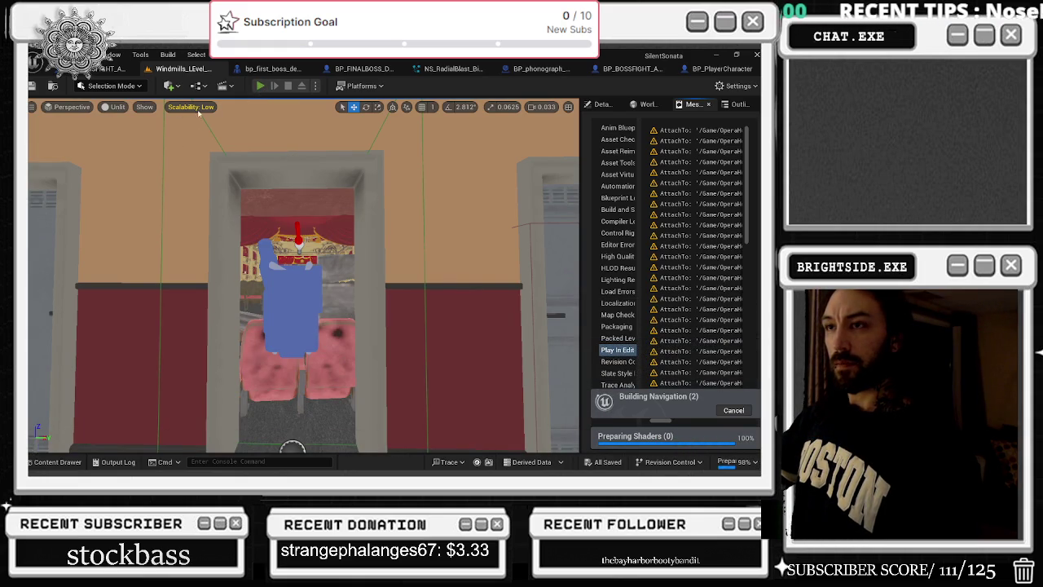
Start a play-in-editor session and show the frame rate with STAT fps
key(alt+p)
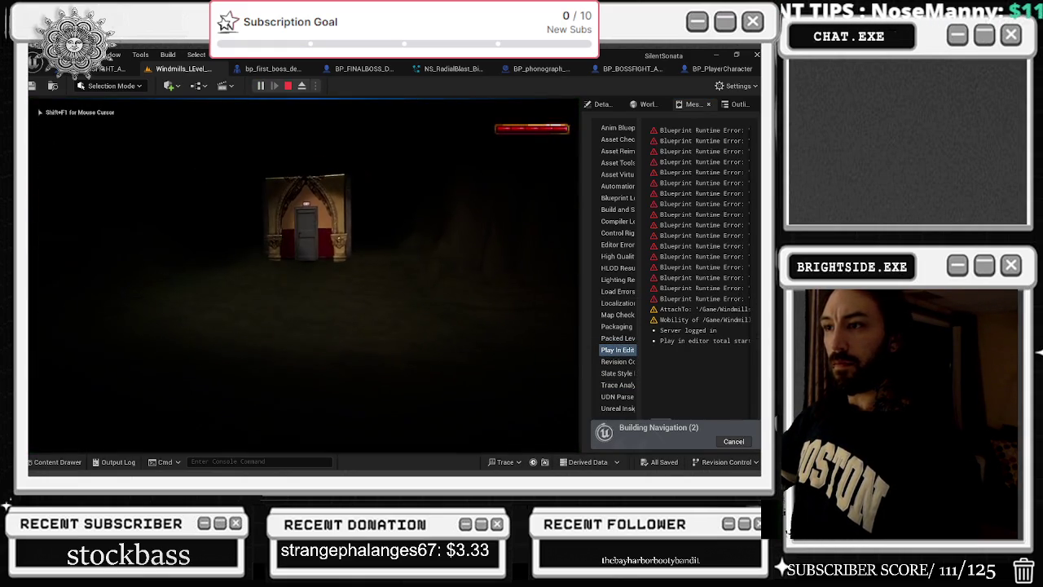
key(grave)
text(STAT)
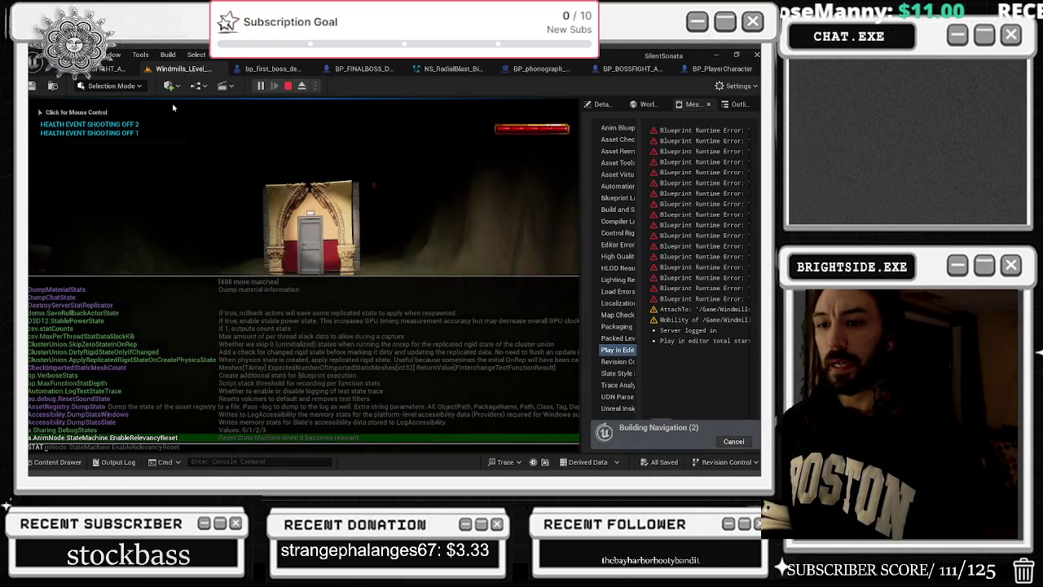
text( fps)
key(Return)
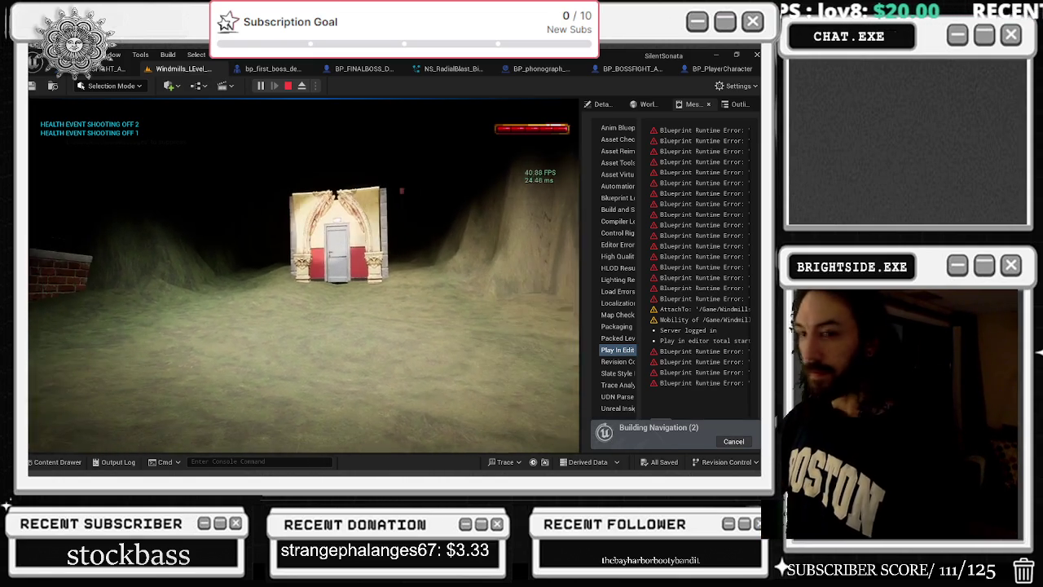
Walk through the door and down the theater aisle to the gramophone, then end the playtest
key(w)
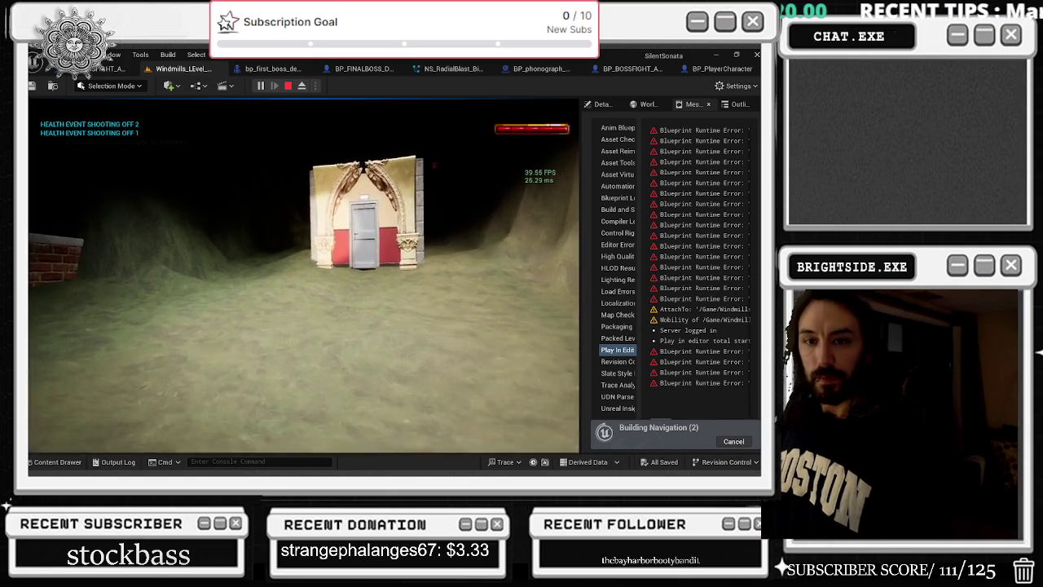
key(w)
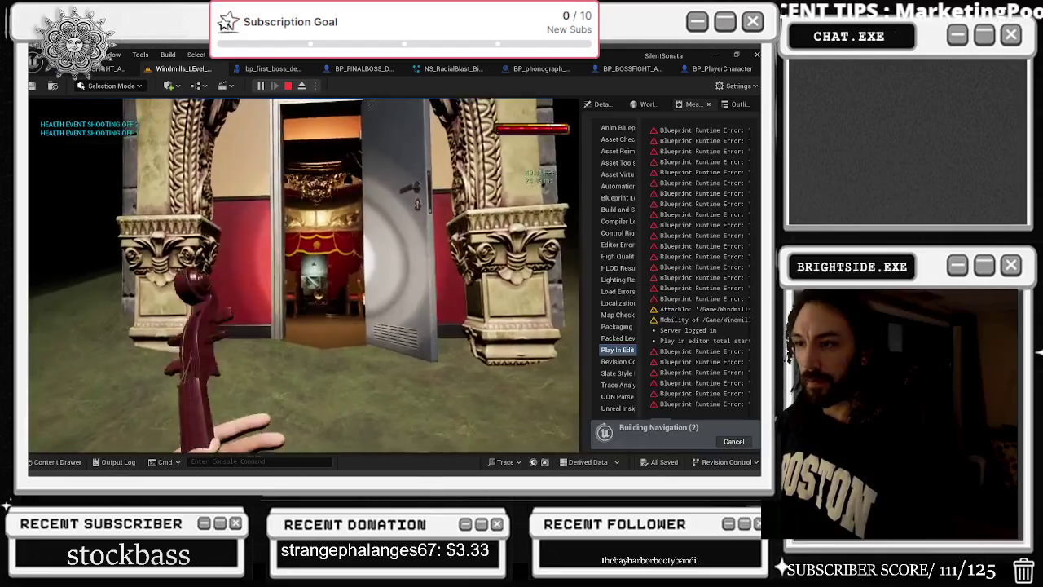
key(w)
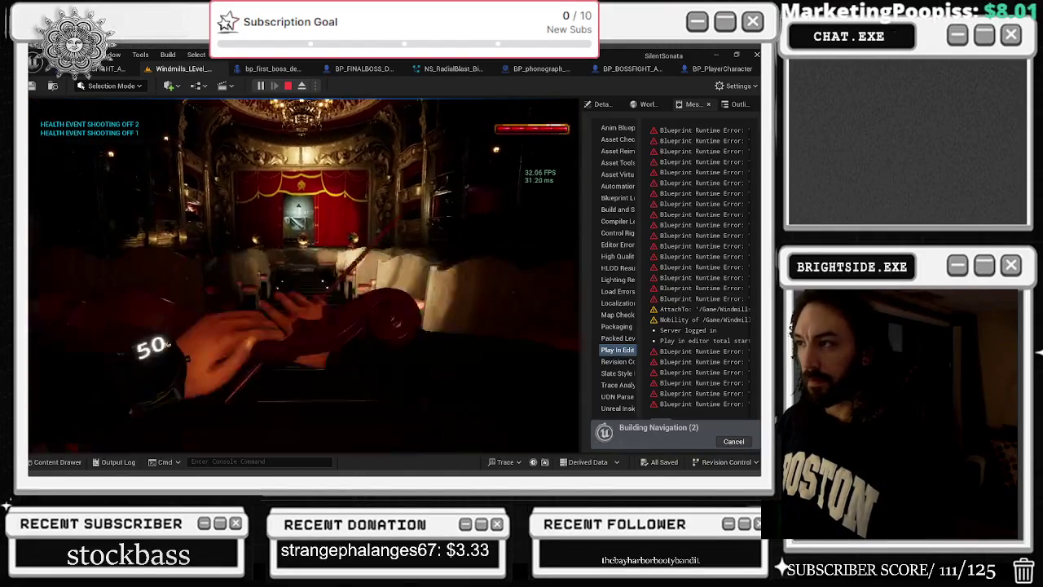
key(w)
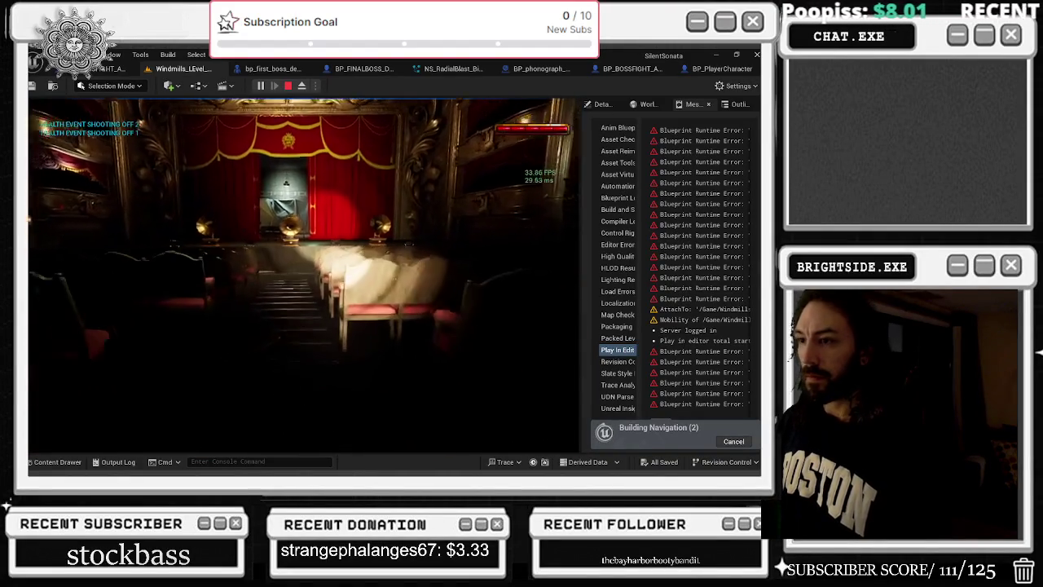
key(w)
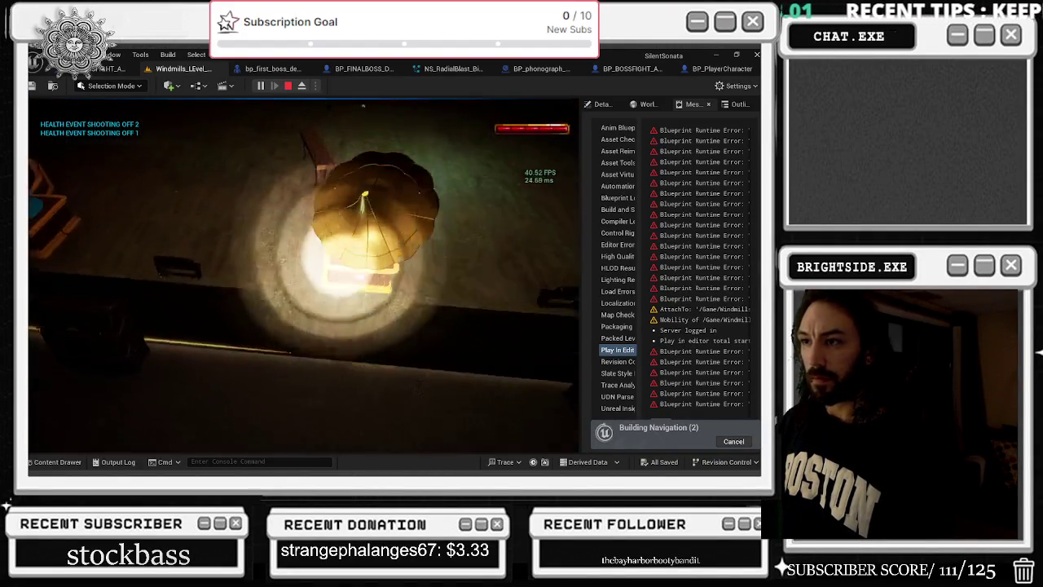
key(w)
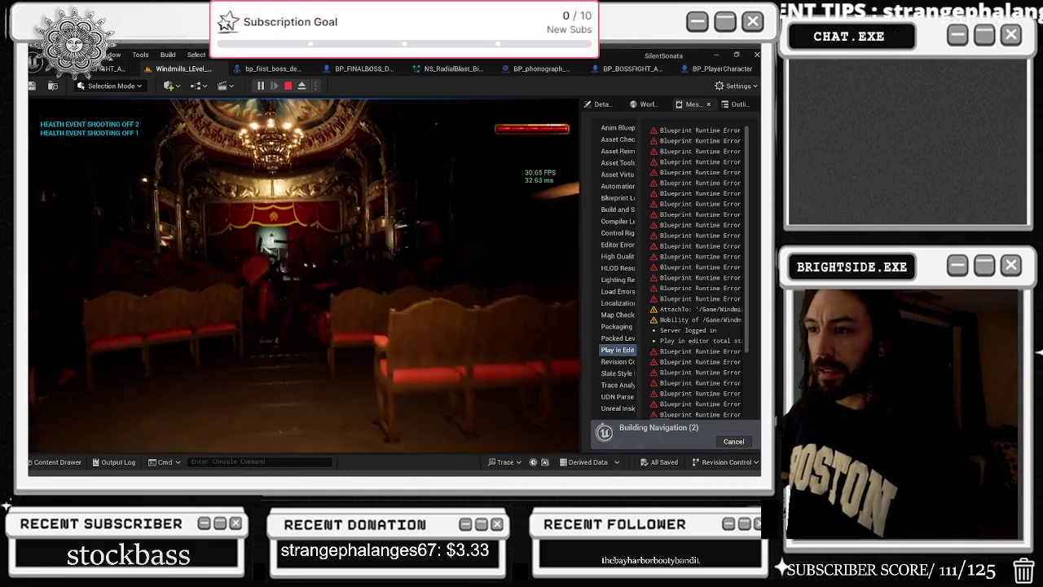
key(Escape)
click(469, 72)
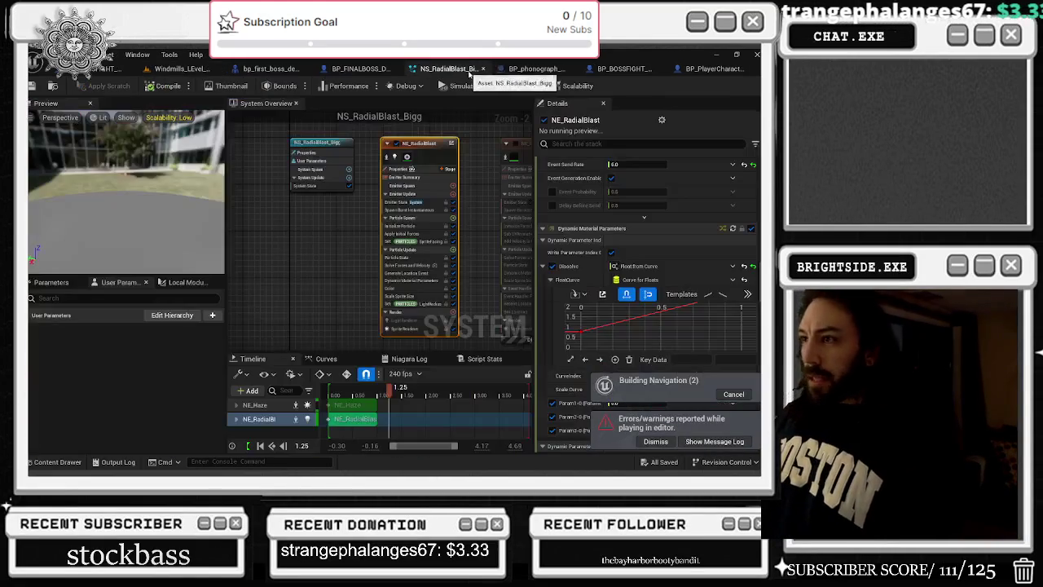
Open the NS_WindSlash Niagara system from the FX folder in the Content Drawer
drag(490, 189, 462, 183)
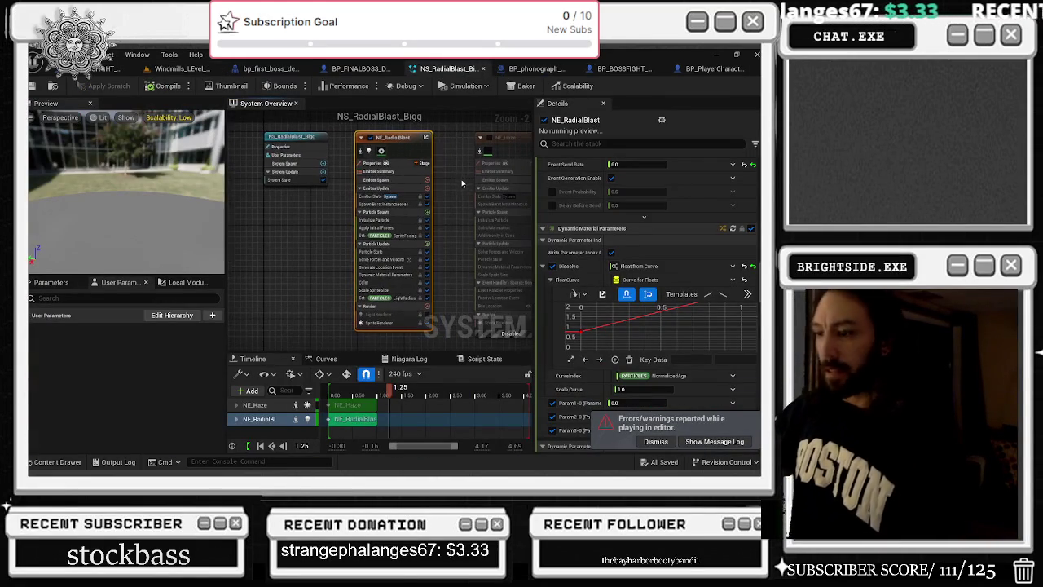
key(ctrl+space)
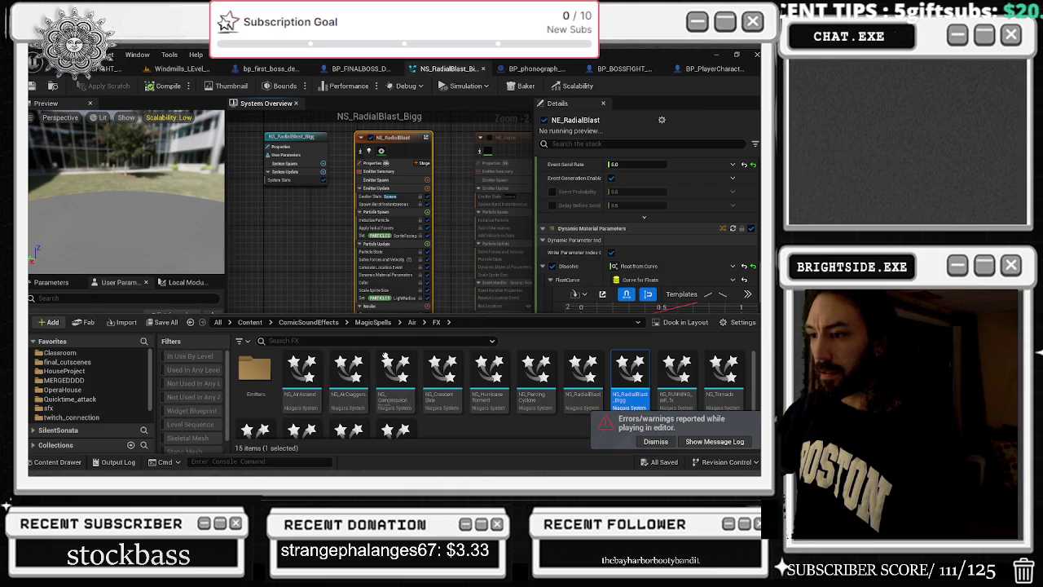
scroll(440, 382, down, 2)
double_click(348, 393)
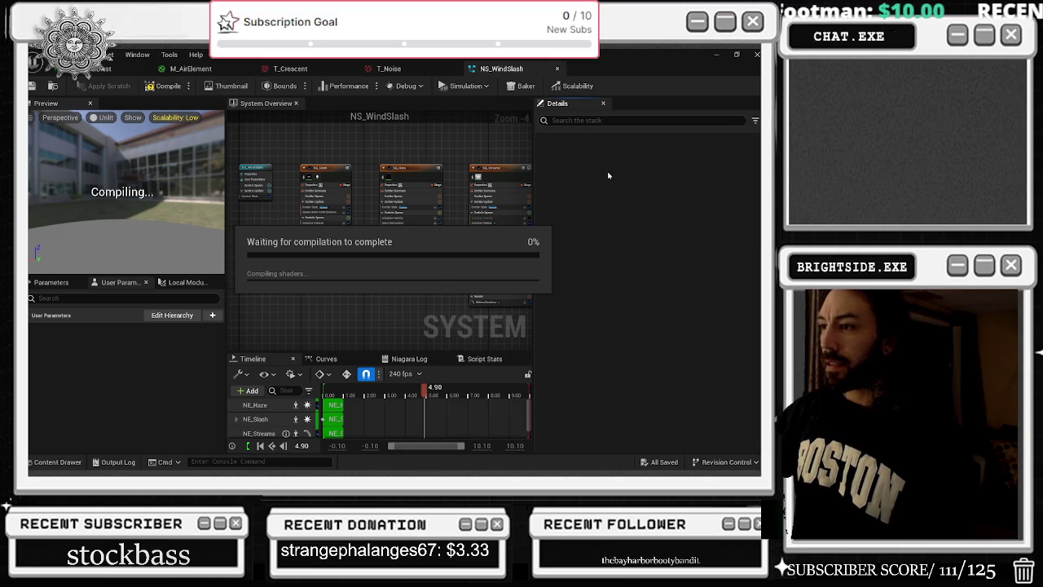
Close the T_Noise, T_Crescent, M_AirElement and material instance editor tabs
key(alt+Tab)
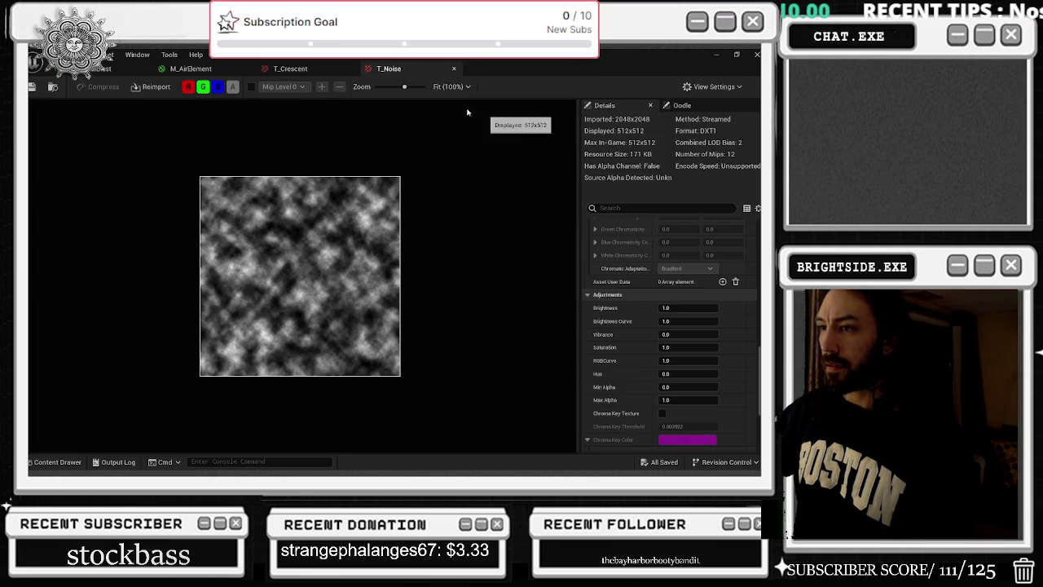
click(451, 70)
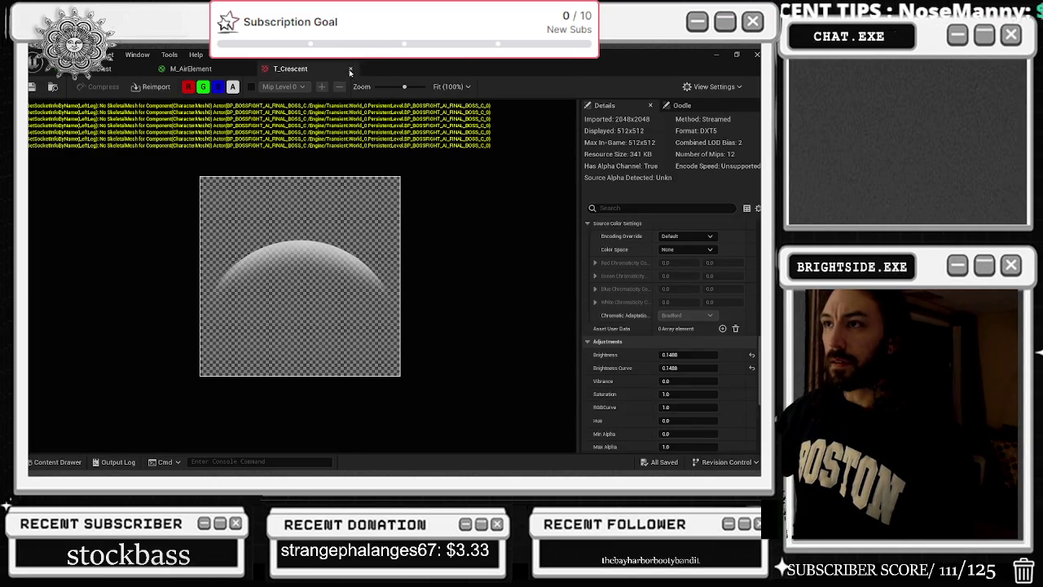
click(350, 70)
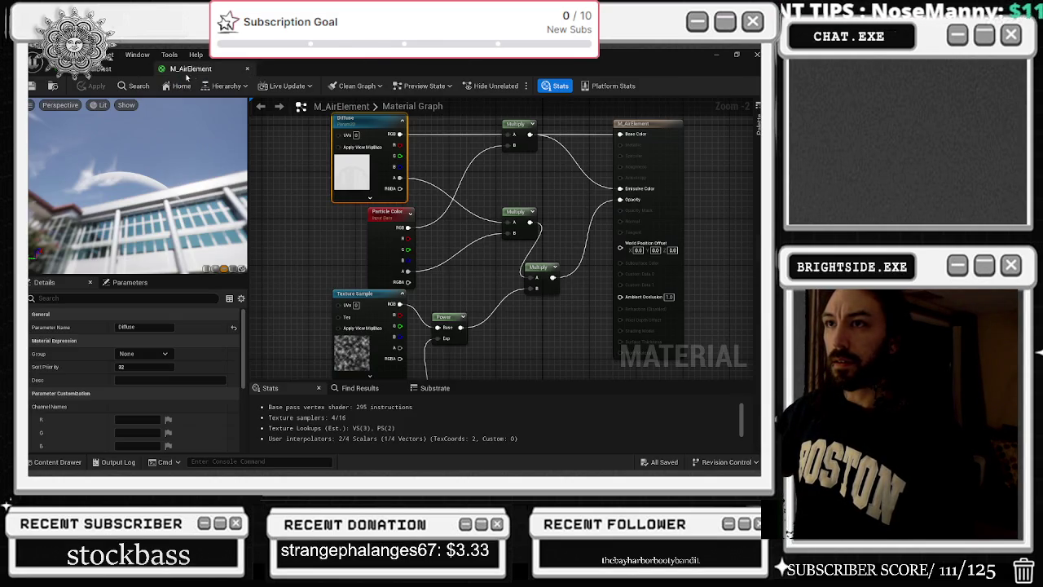
click(248, 70)
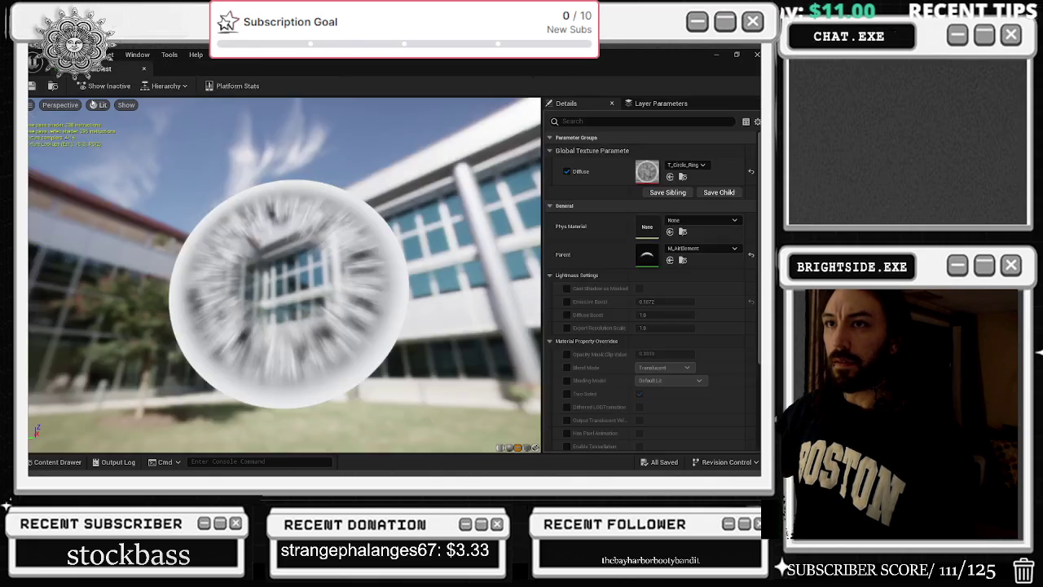
click(143, 68)
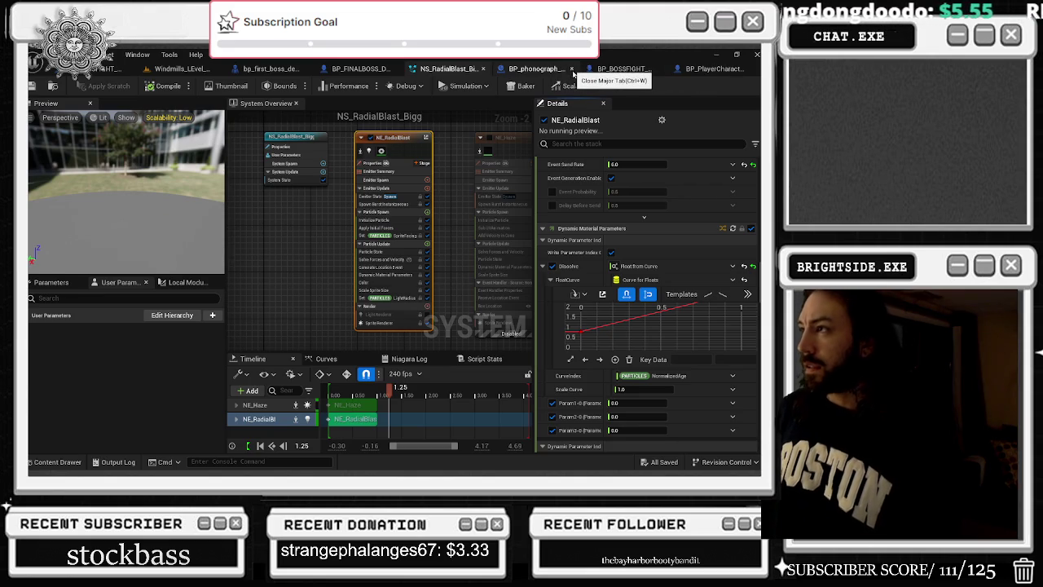
Close BP_phonograph and set NE_RadialBlast's light radius curve scale to 0.0
click(572, 70)
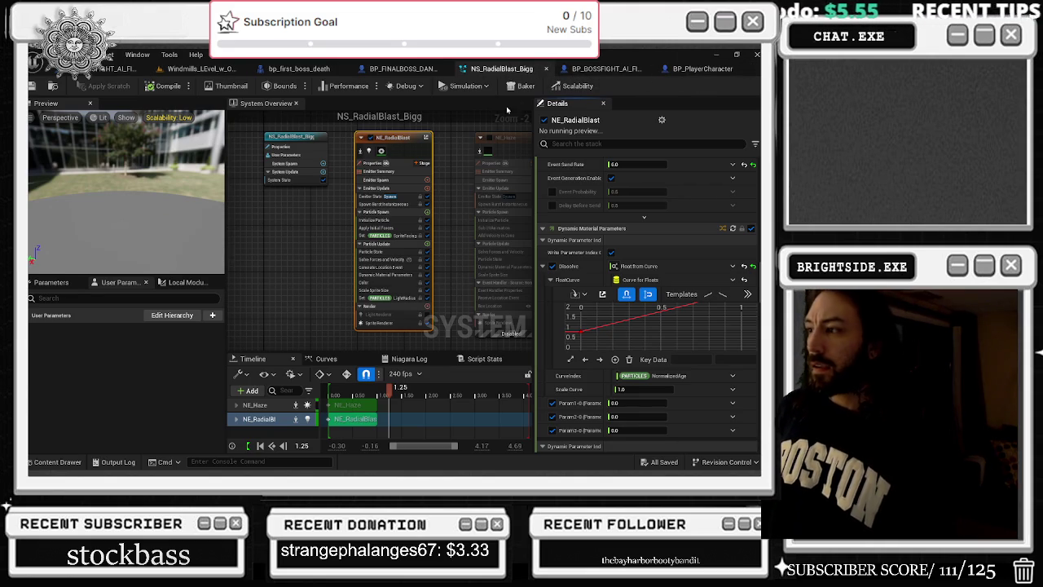
scroll(584, 403, down, 4)
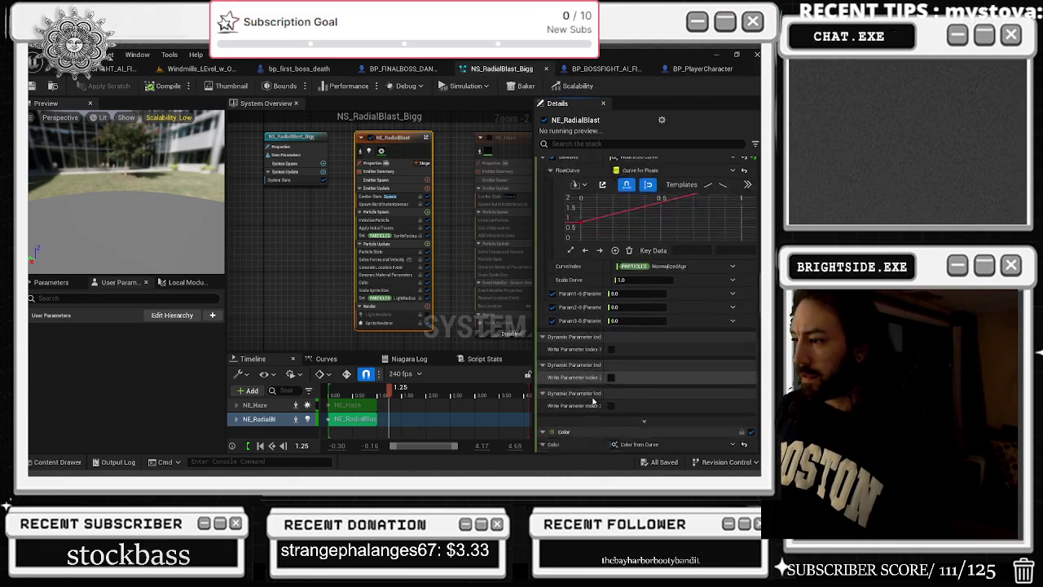
scroll(584, 403, down, 3)
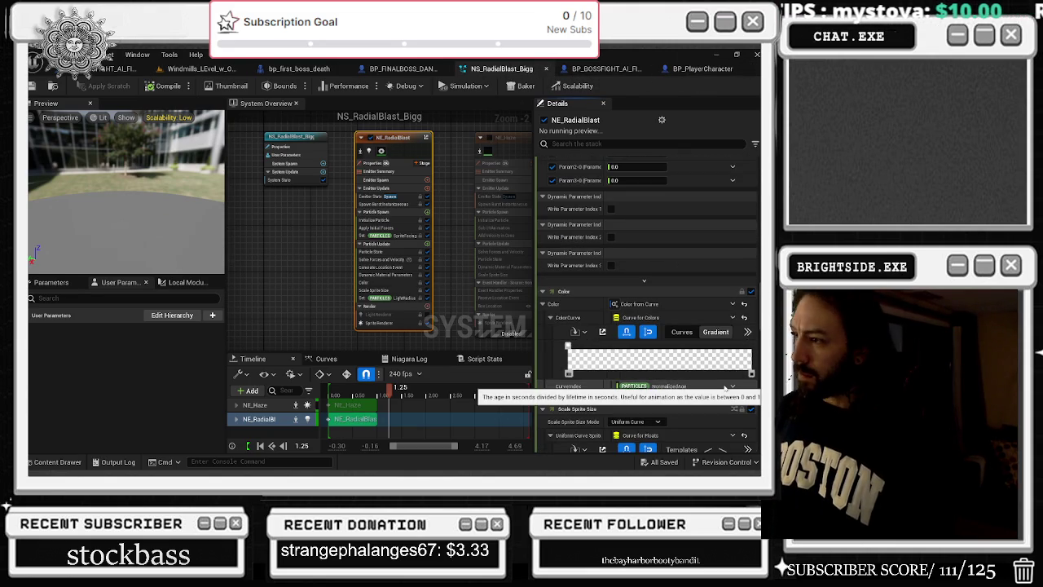
scroll(725, 388, down, 1)
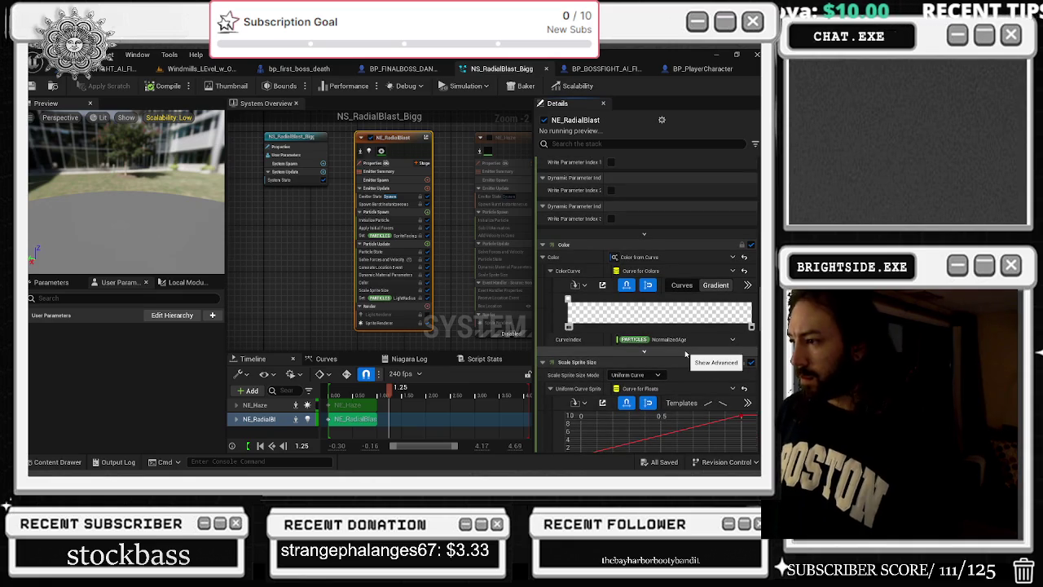
scroll(688, 351, down, 2)
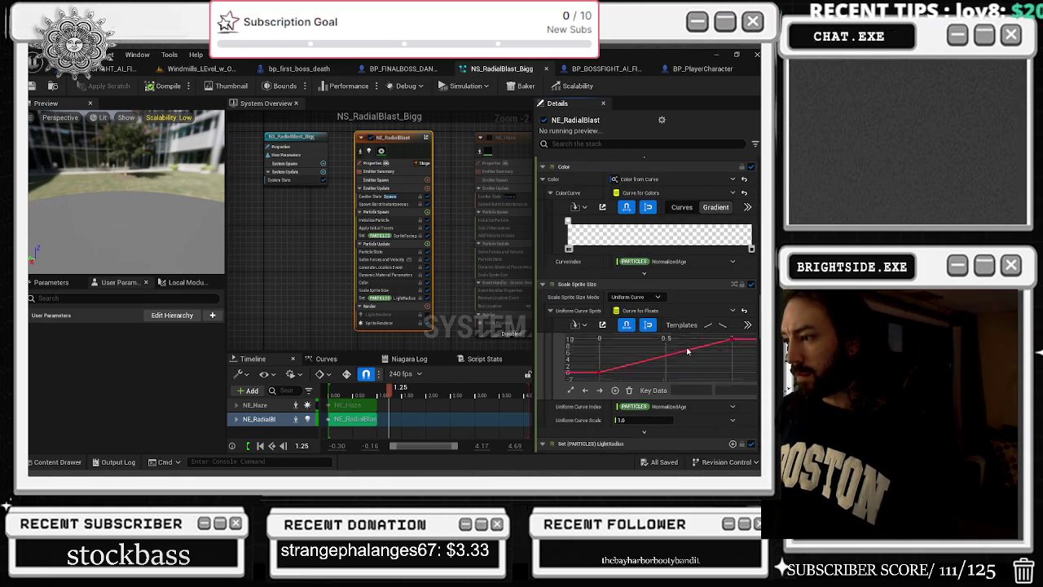
scroll(693, 405, down, 2)
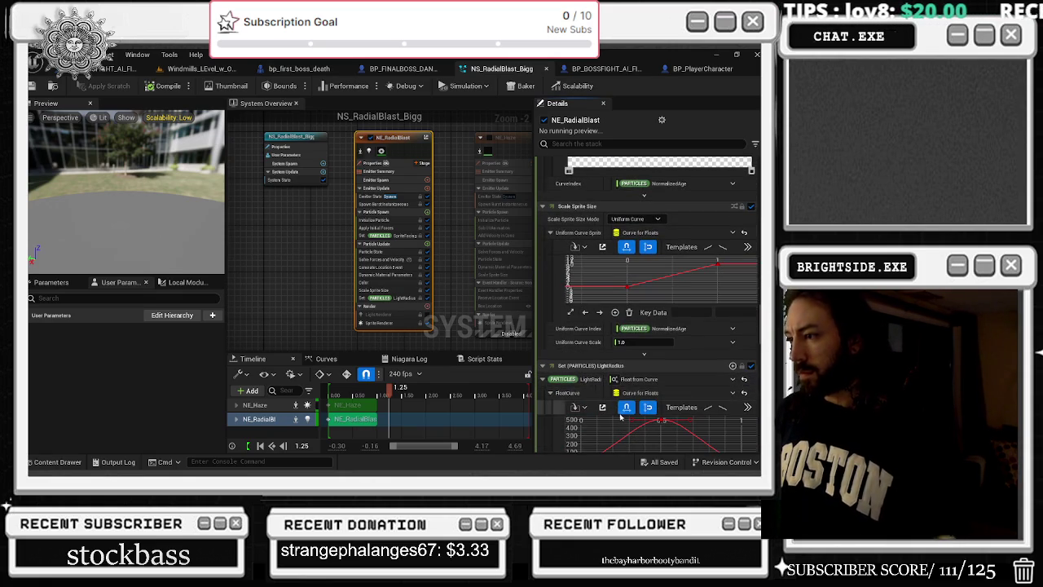
scroll(569, 358, down, 2)
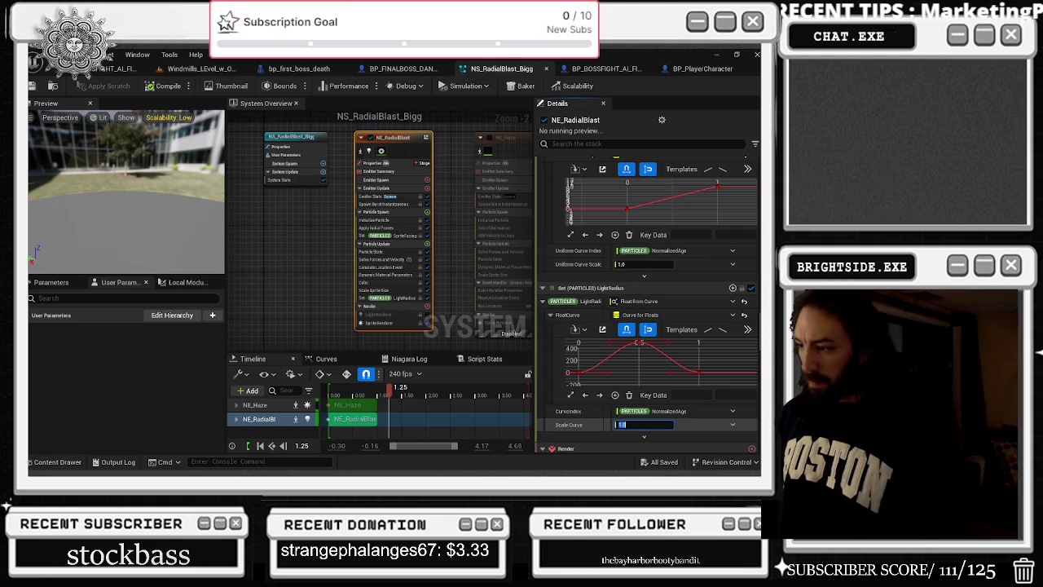
text(6)
key(Return)
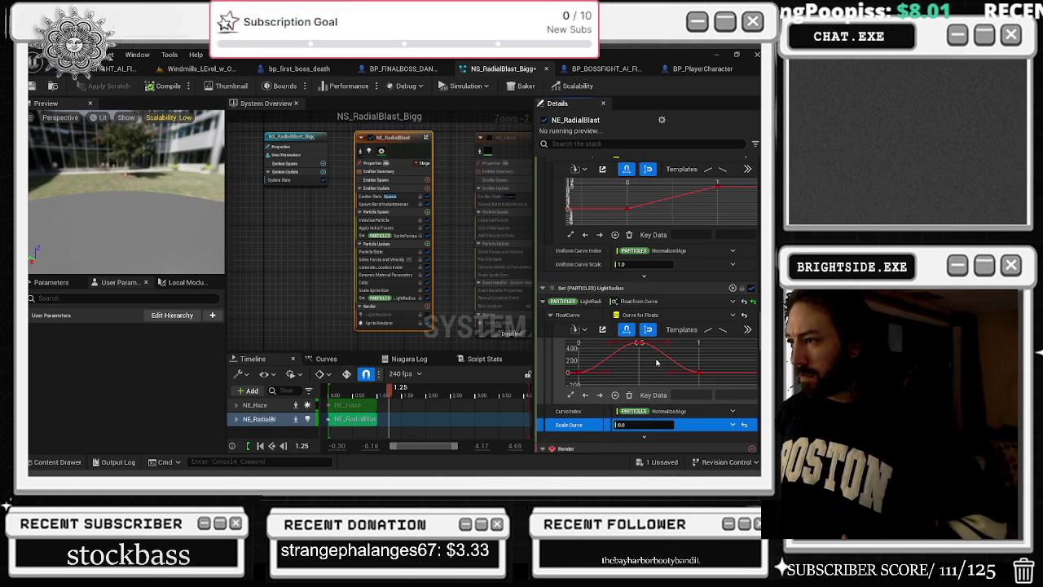
Review the remaining renderer details, then return to the Windmills opera level
scroll(704, 279, down, 1)
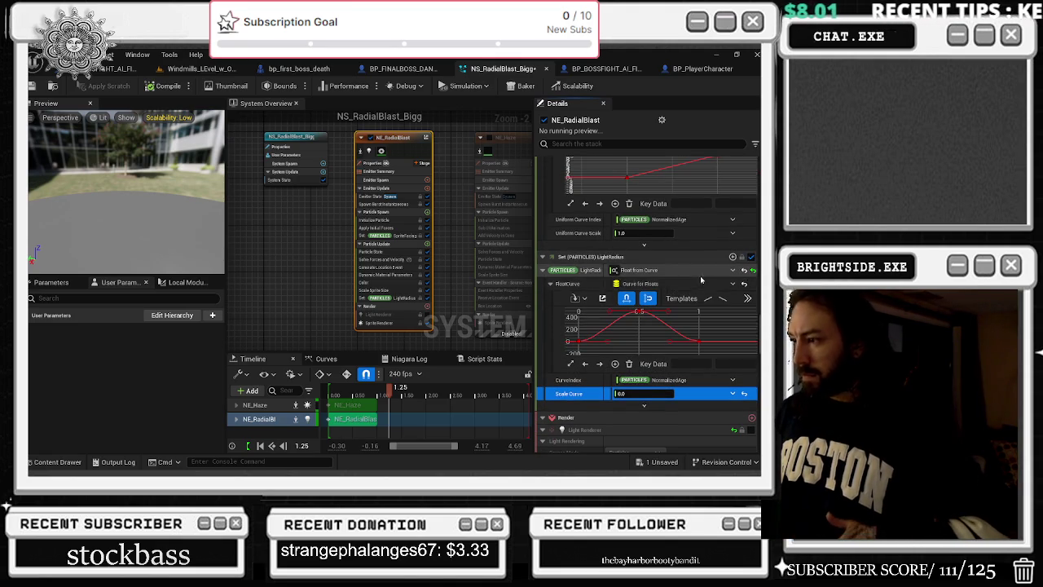
scroll(700, 276, down, 1)
scroll(684, 375, down, 2)
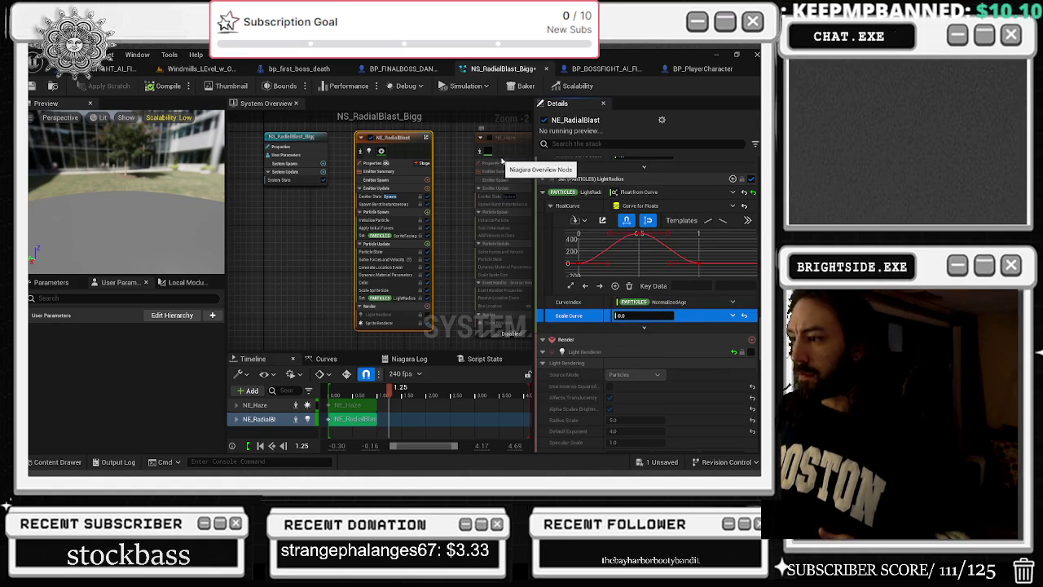
scroll(656, 347, down, 3)
scroll(656, 346, down, 10)
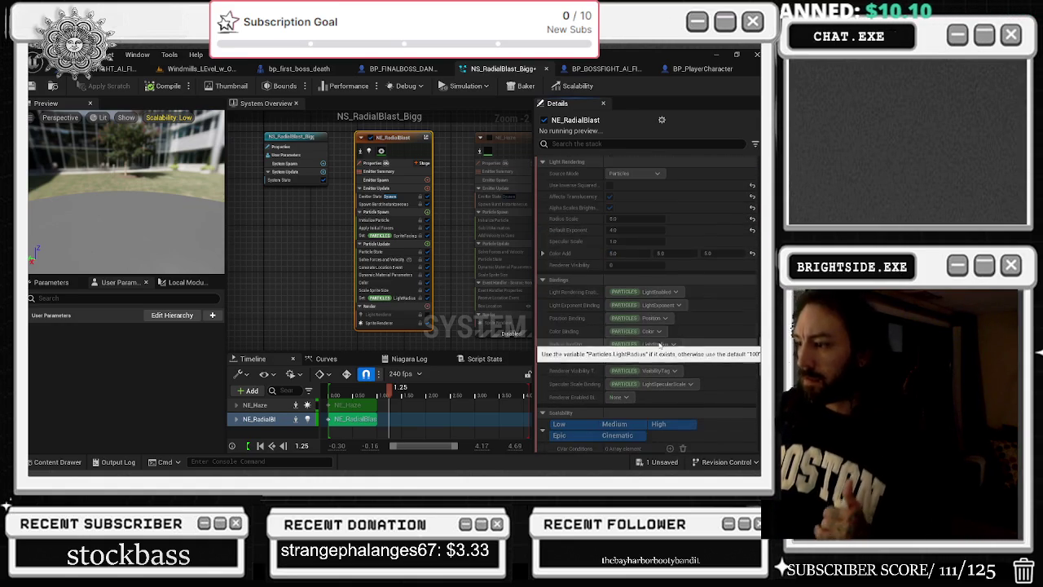
scroll(656, 341, down, 3)
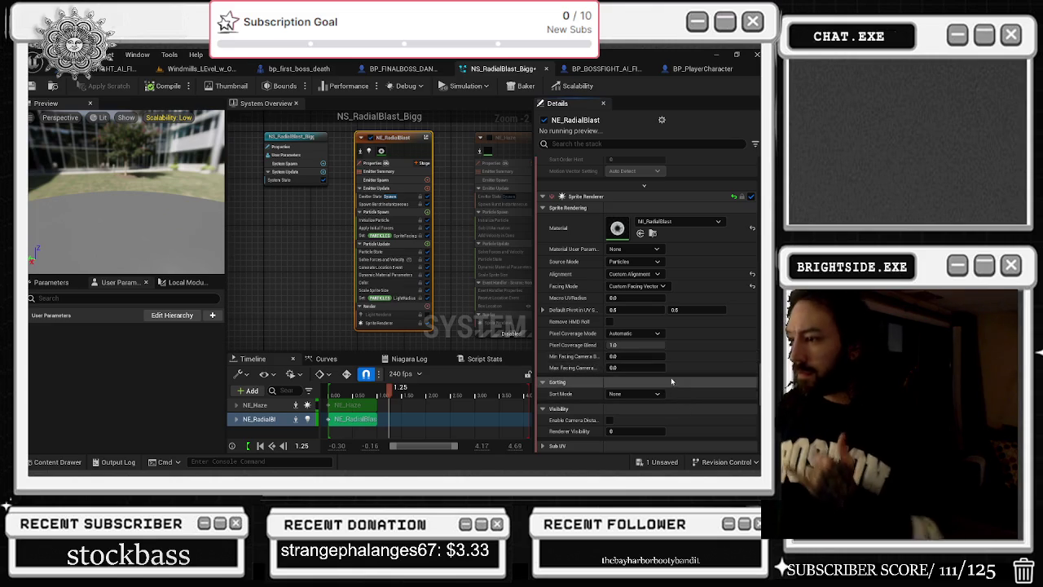
scroll(665, 383, down, 3)
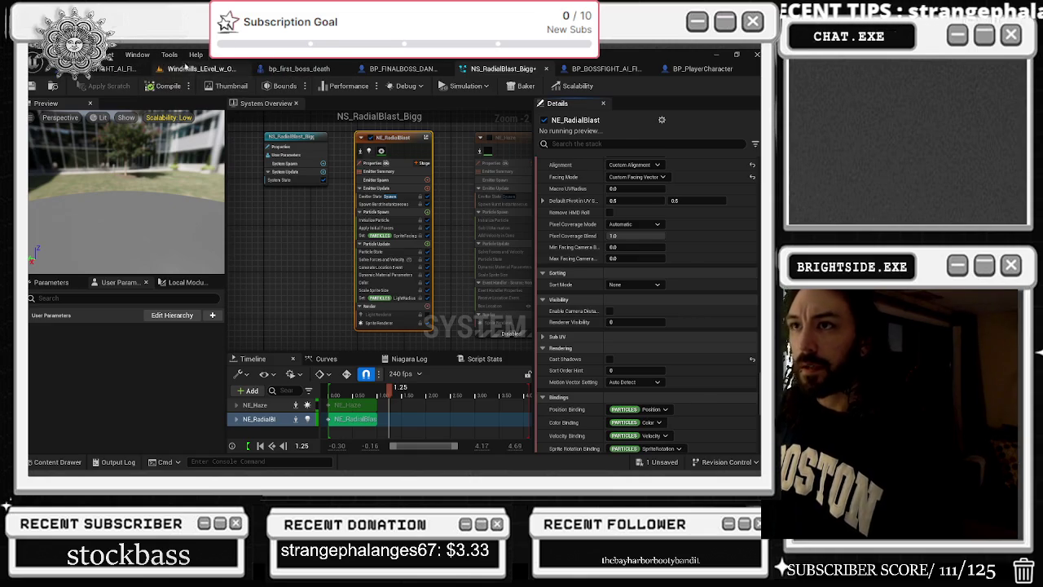
click(186, 69)
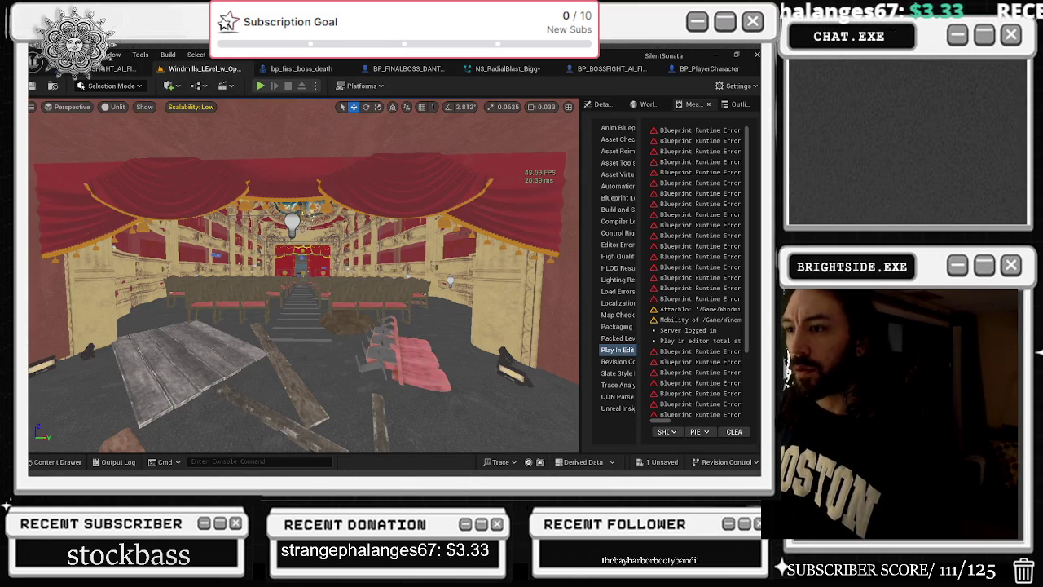
Open the BOSS_SUMMONS sequence from the phonograph actor on stage
click(302, 274)
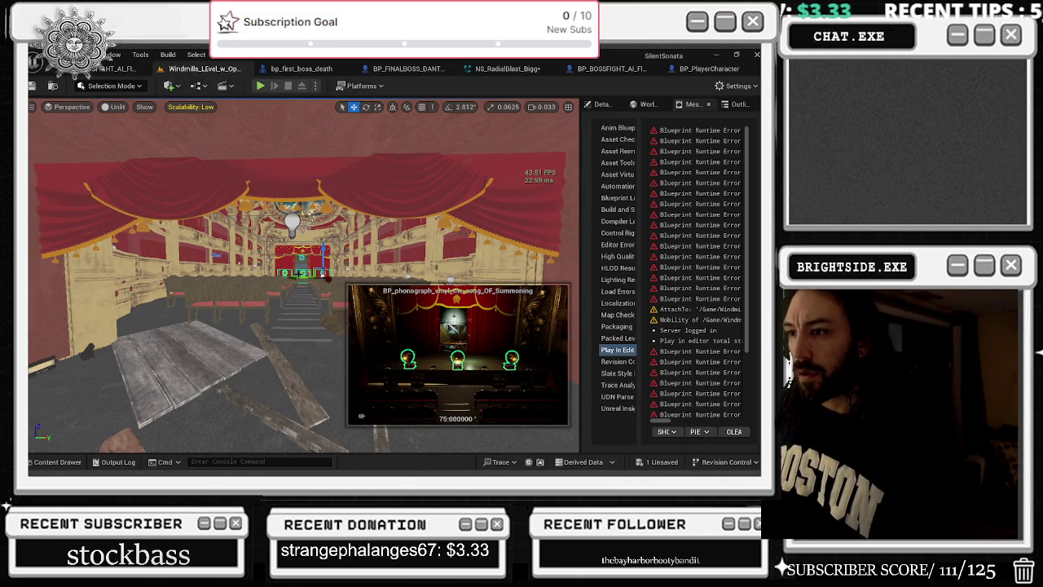
double_click(298, 274)
double_click(636, 194)
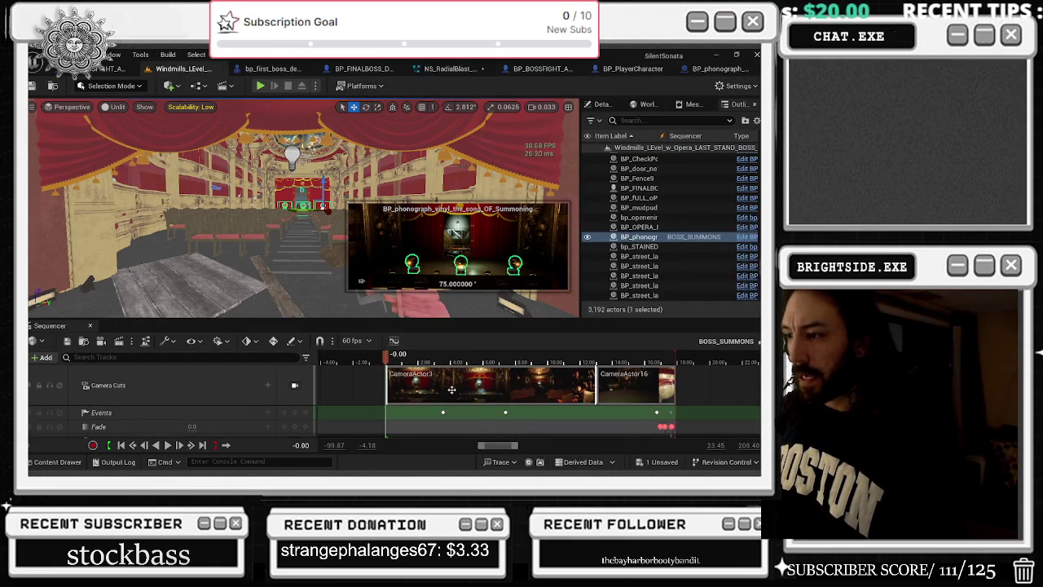
Preview BOSS_SUMMONS through camera cuts, scrubbing to about 10.9 s and 6.7 s
click(295, 385)
key(space)
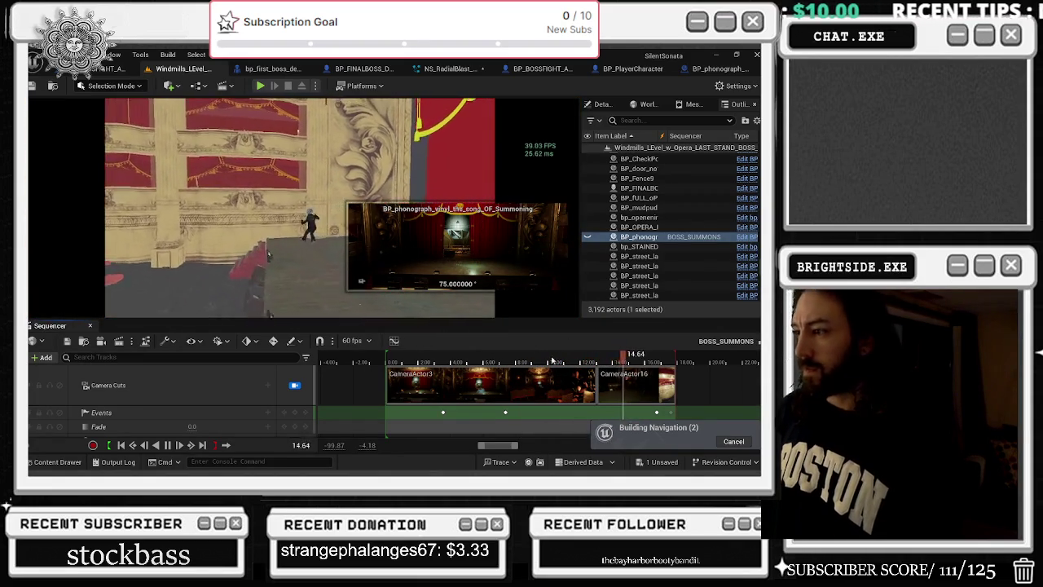
mouse_move(572, 359)
mouse_down()
mouse_move(510, 359)
mouse_move(573, 359)
mouse_move(431, 385)
mouse_move(493, 395)
mouse_move(428, 391)
mouse_move(512, 401)
mouse_up()
key(space)
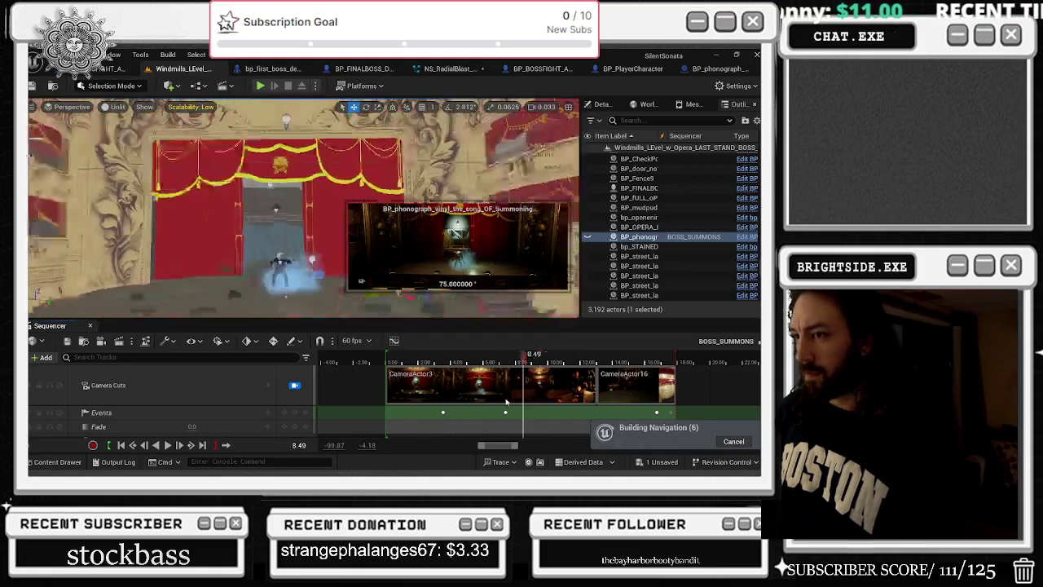
drag(392, 405, 497, 411)
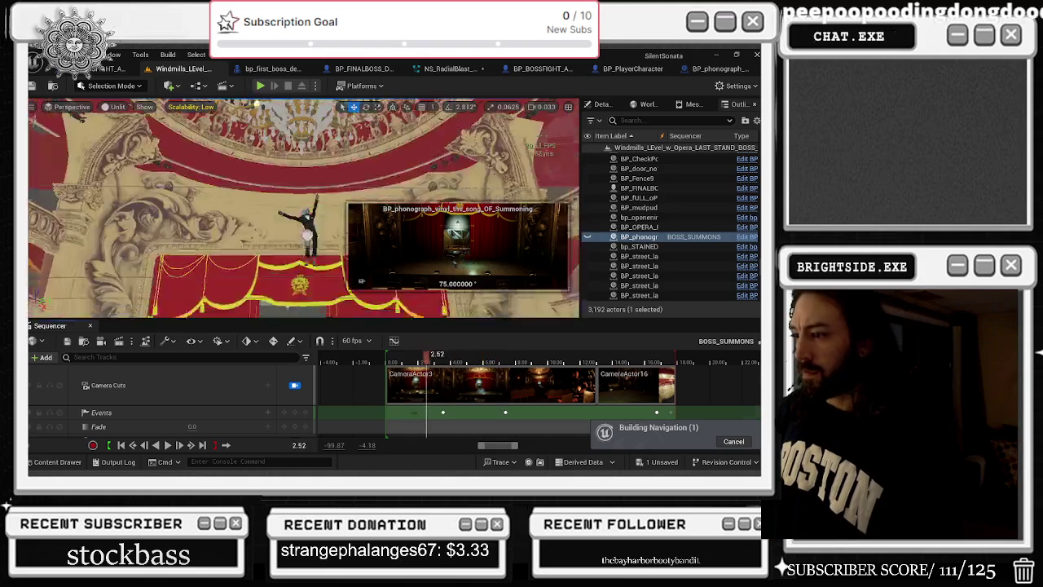
key(space)
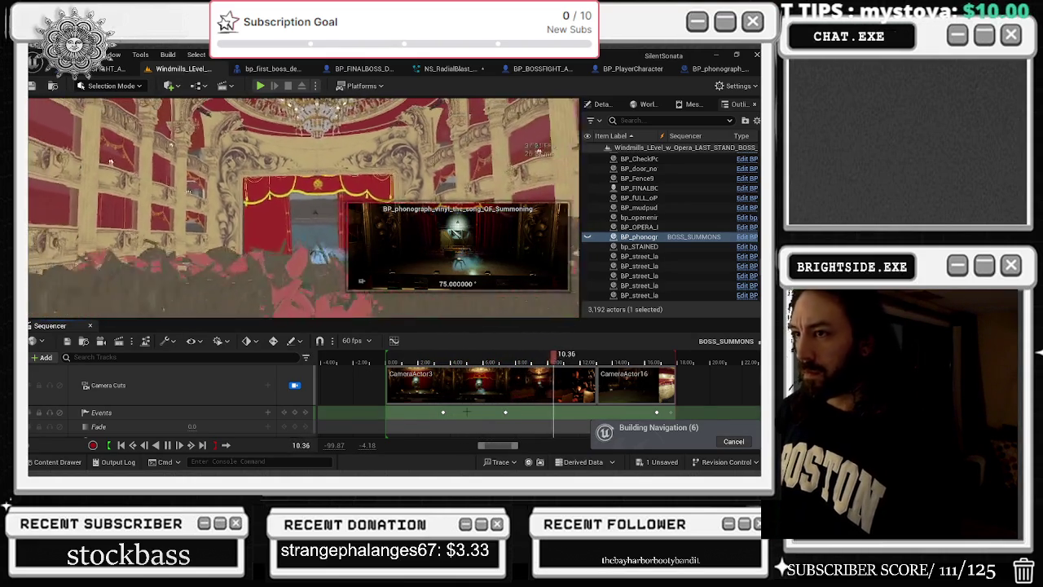
click(417, 360)
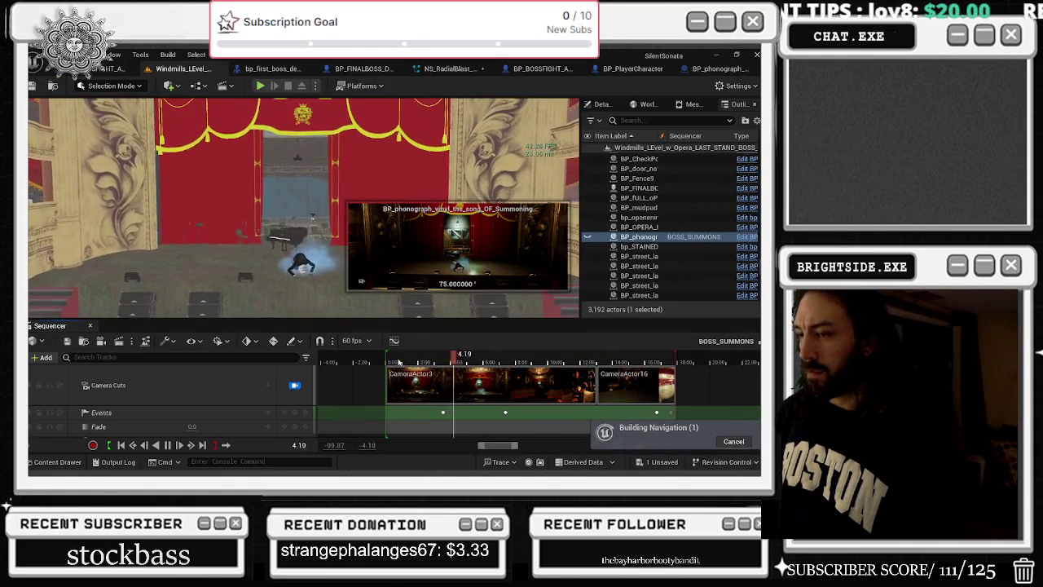
Follow the Events key to SequenceEvent_2 in the director blueprint and open NS_HurricaneTorment
right_click(505, 412)
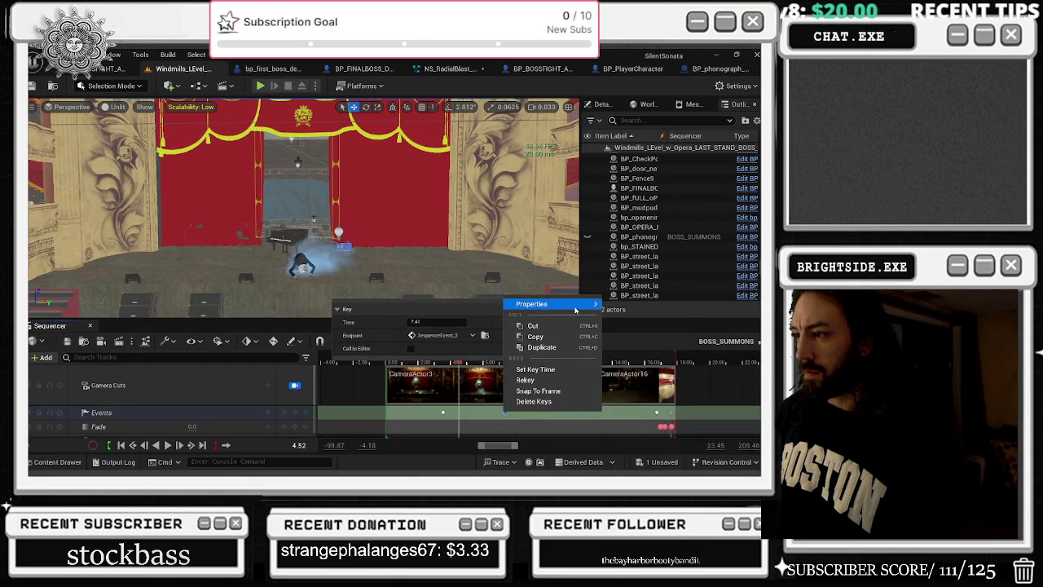
click(486, 336)
click(486, 336)
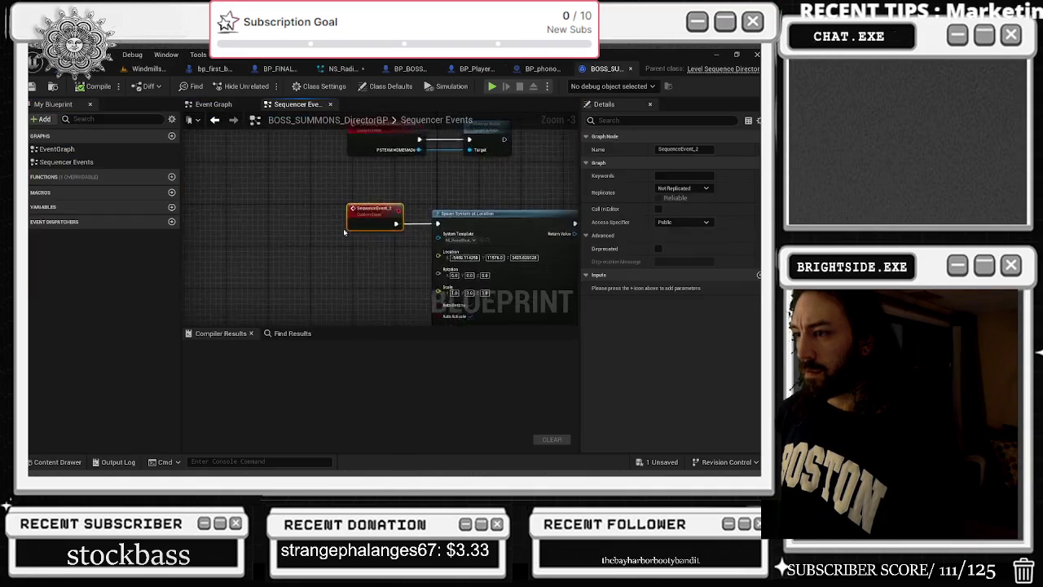
click(423, 231)
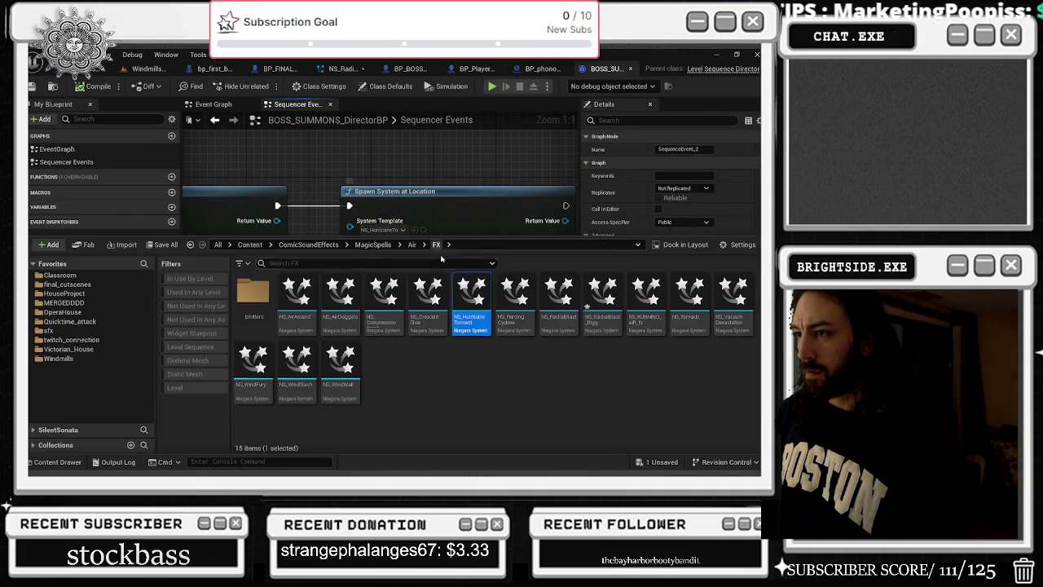
double_click(470, 294)
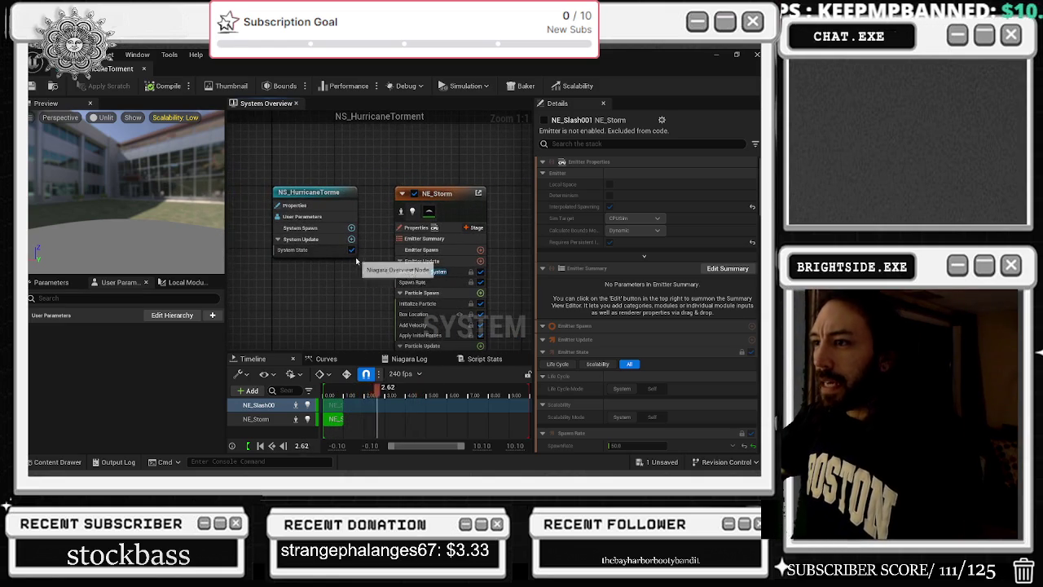
click(422, 250)
drag(346, 394, 326, 392)
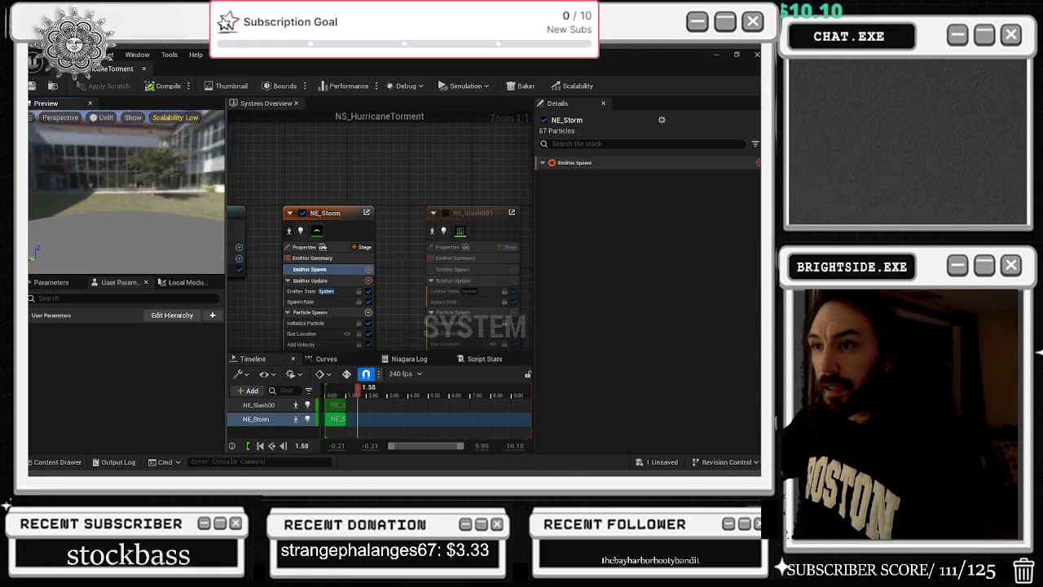
scroll(430, 217, down, 3)
click(463, 208)
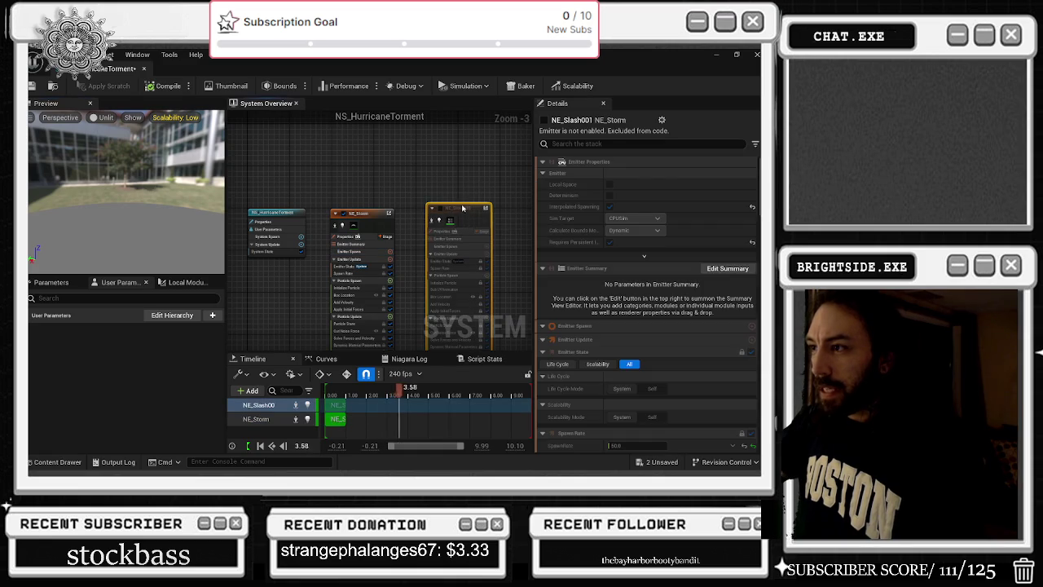
click(439, 221)
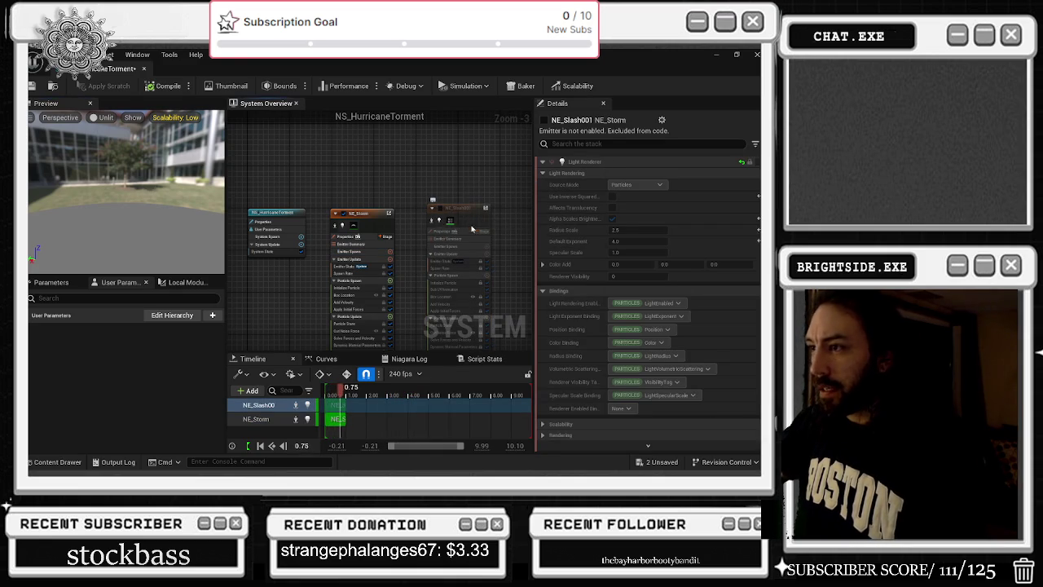
drag(471, 229, 456, 140)
click(463, 292)
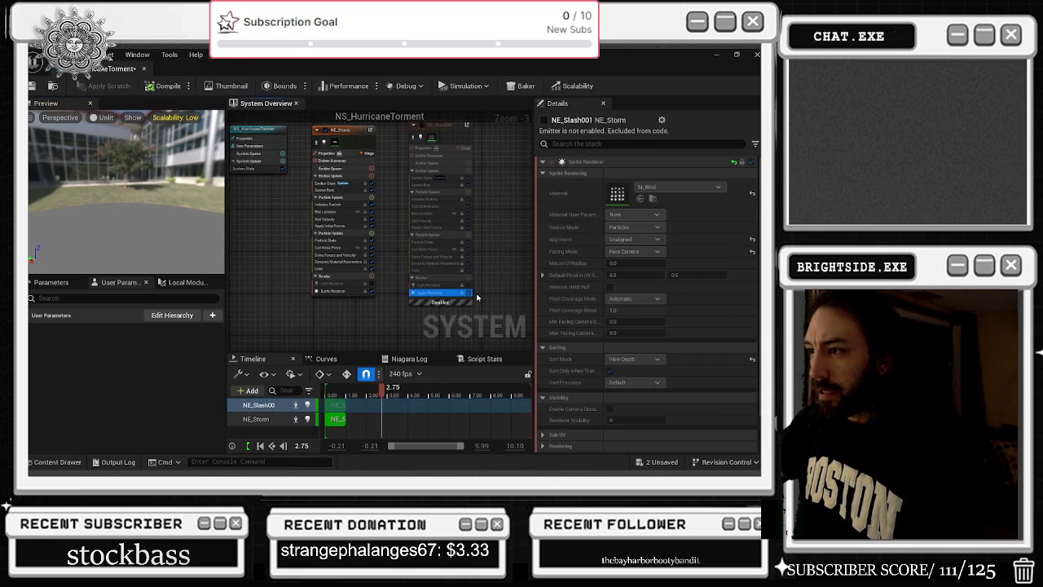
drag(468, 294, 456, 331)
click(407, 164)
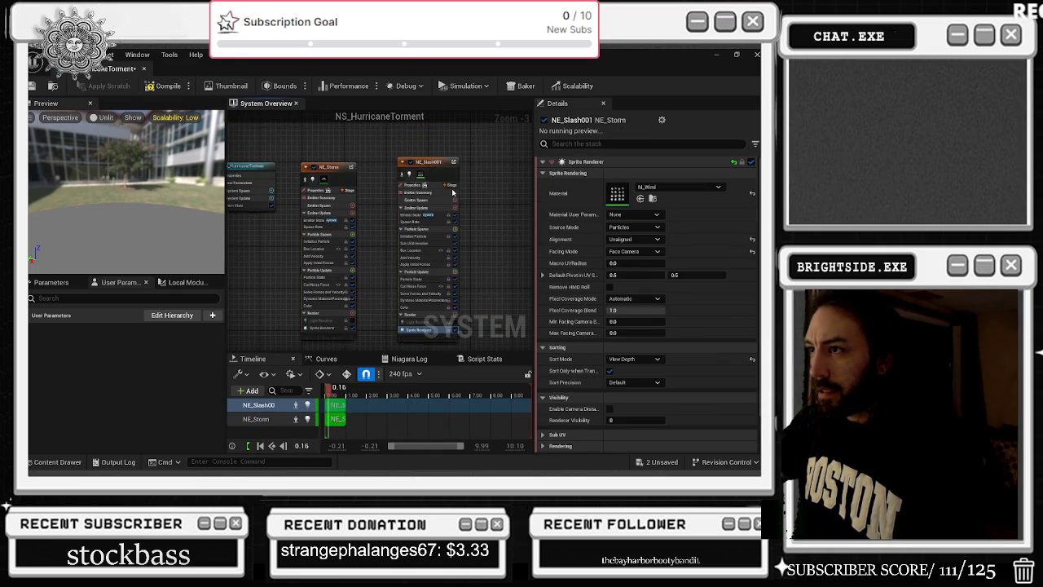
drag(514, 239, 480, 157)
click(425, 250)
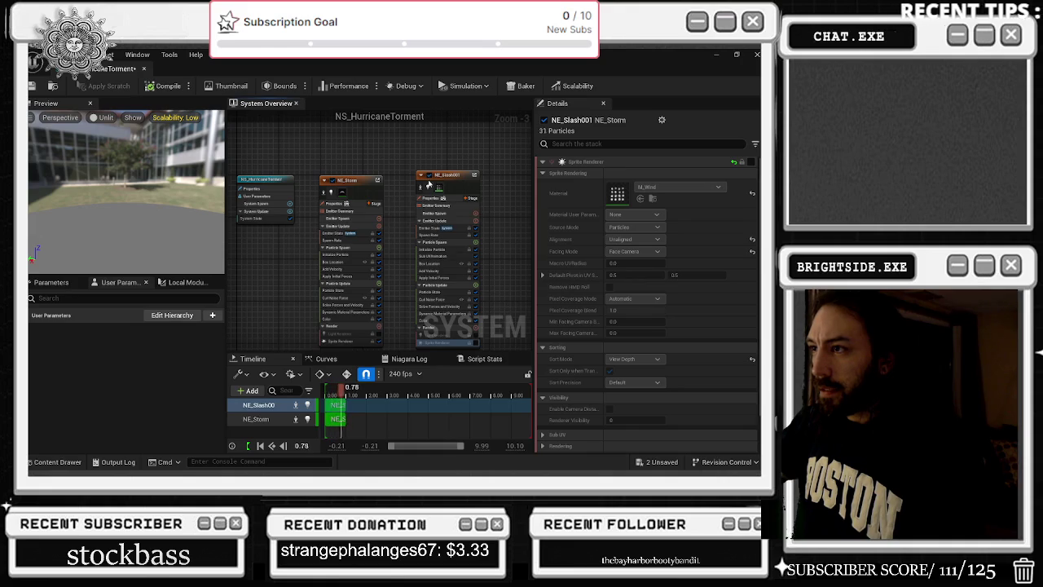
click(357, 189)
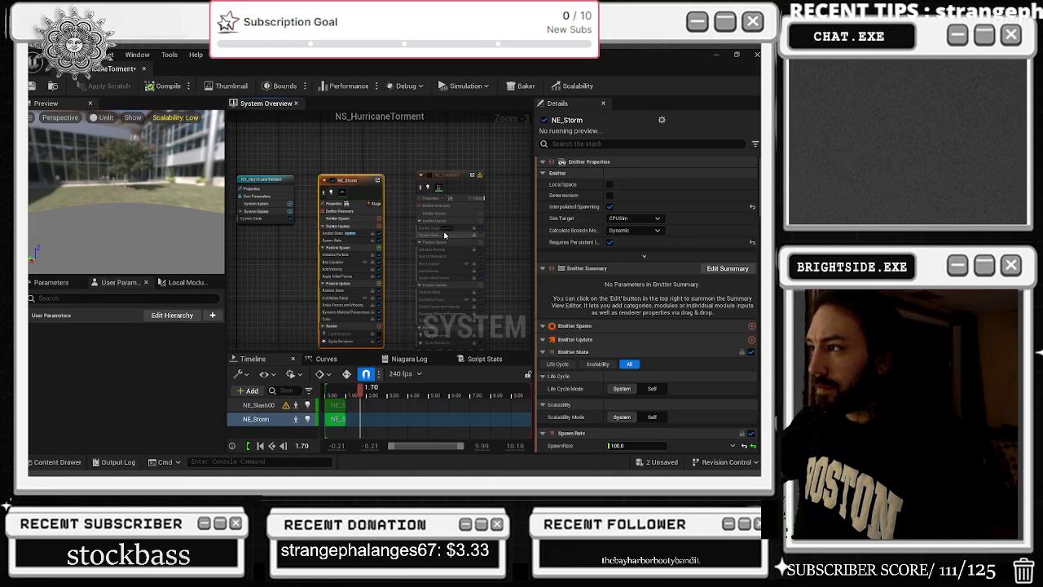
scroll(427, 236, up, 3)
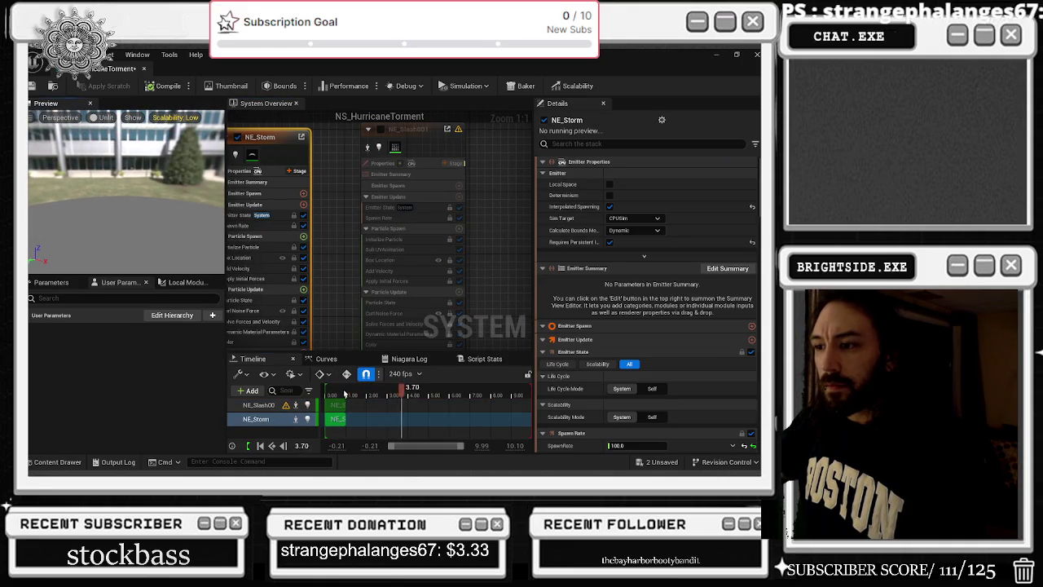
mouse_move(182, 230)
mouse_down()
mouse_move(146, 233)
mouse_move(198, 234)
mouse_up()
scroll(335, 293, down, 6)
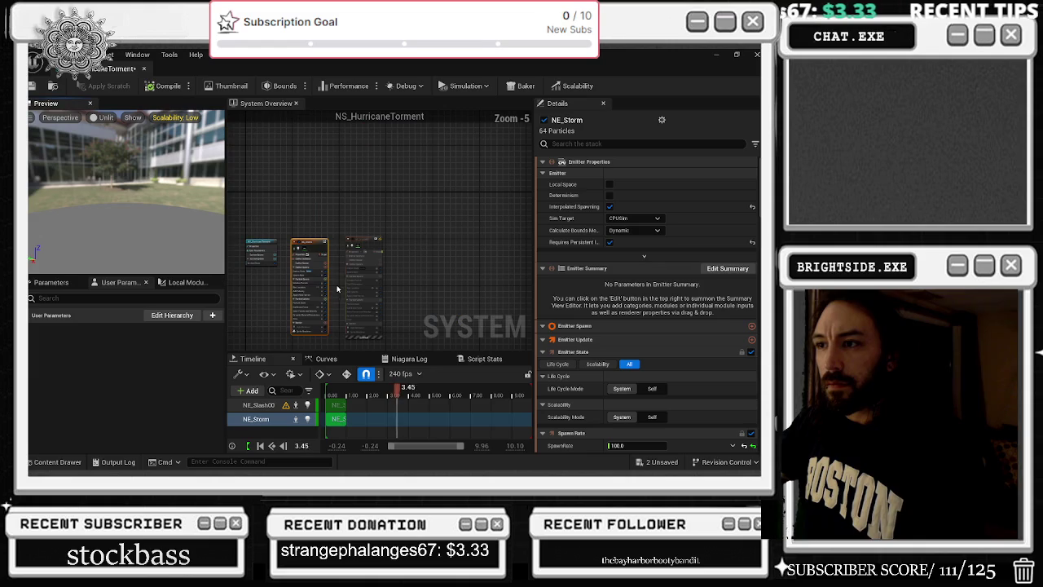
scroll(296, 280, up, 1)
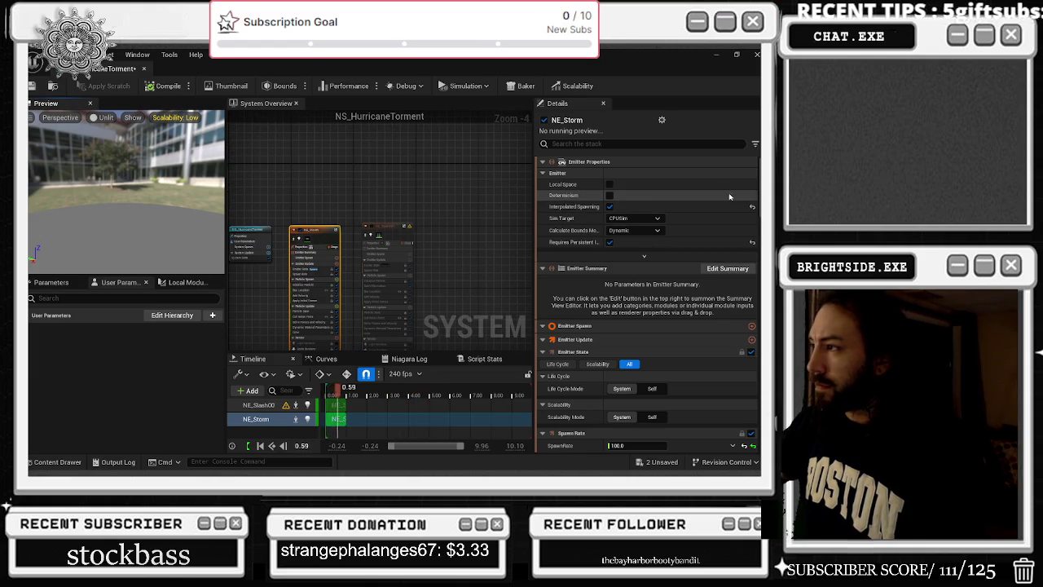
scroll(733, 245, down, 15)
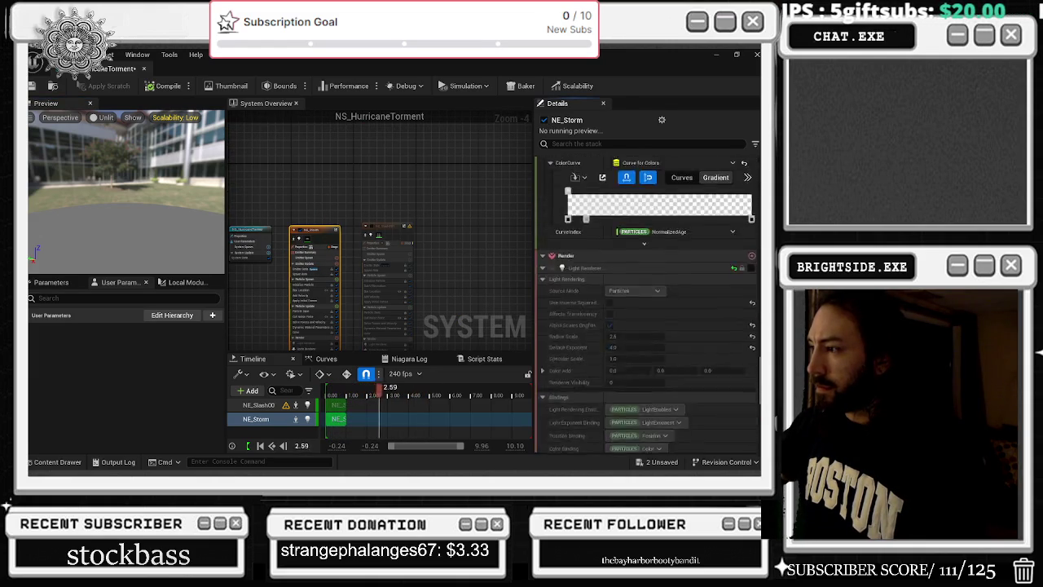
scroll(571, 375, down, 3)
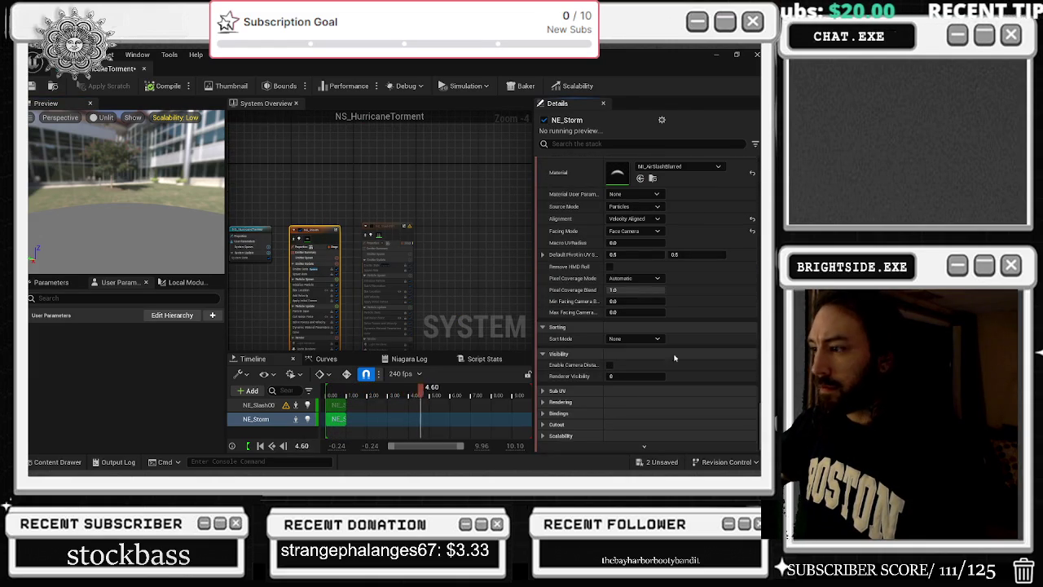
click(561, 435)
scroll(648, 405, down, 1)
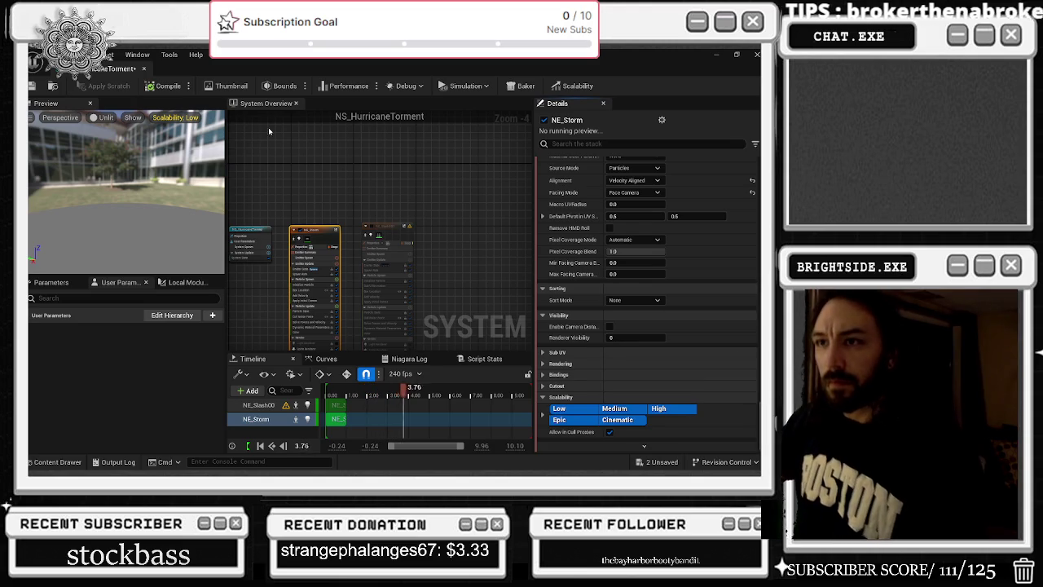
scroll(648, 302, down, 10)
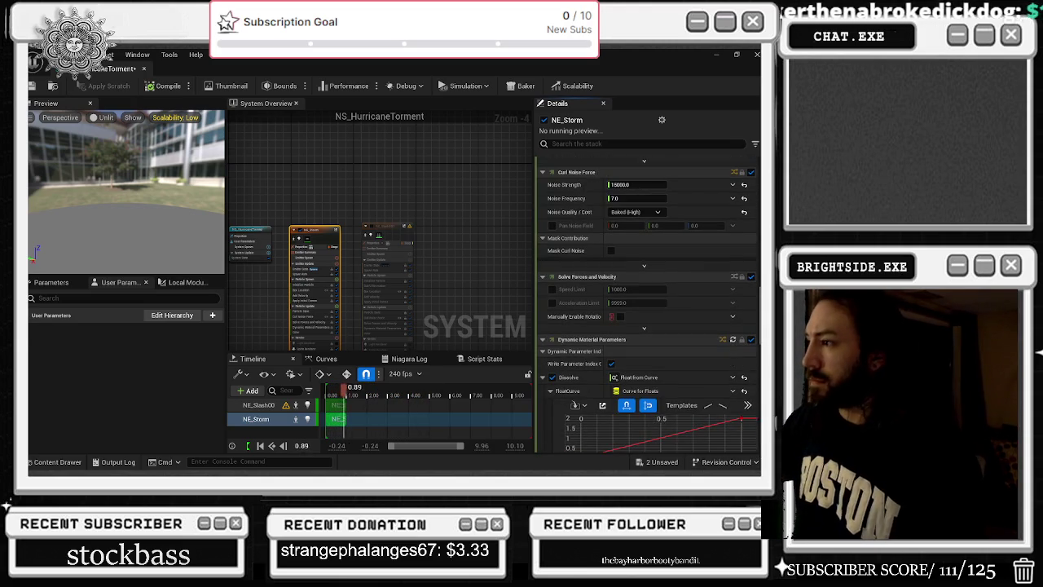
scroll(647, 302, down, 3)
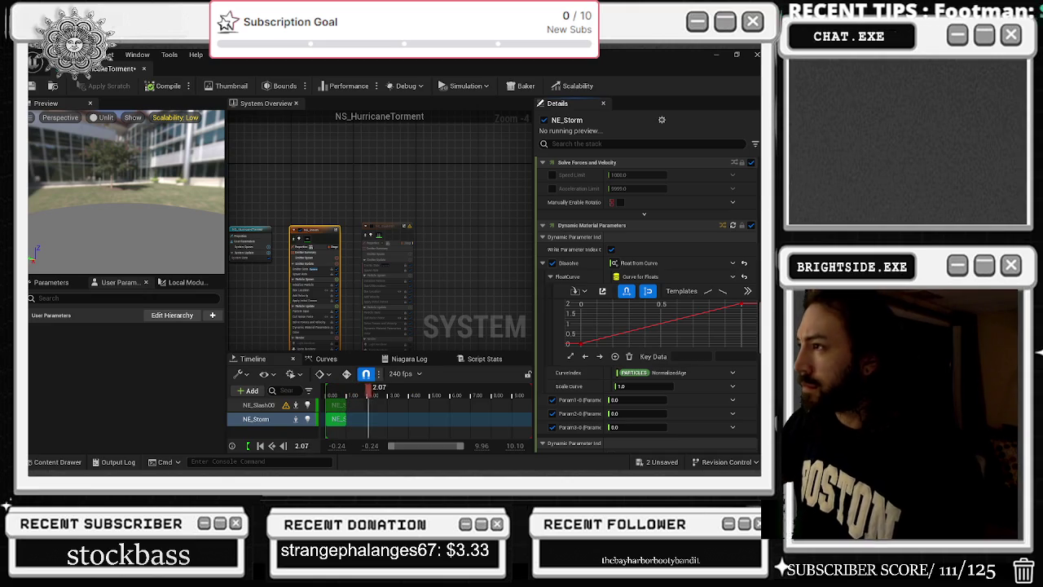
scroll(746, 264, up, 5)
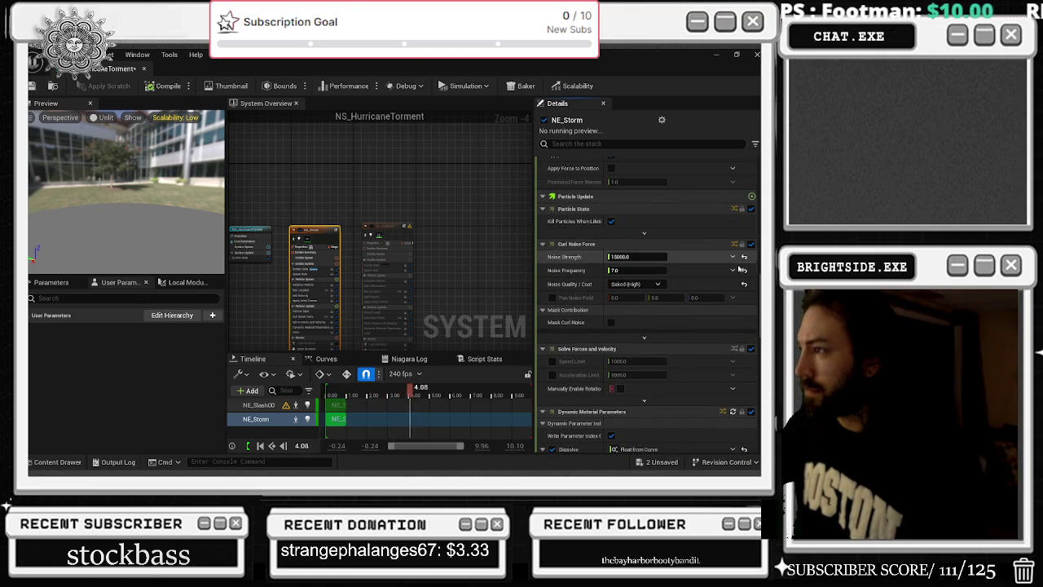
click(745, 259)
Set NE_Storm's spawn rate to 600
scroll(712, 329, down, 1)
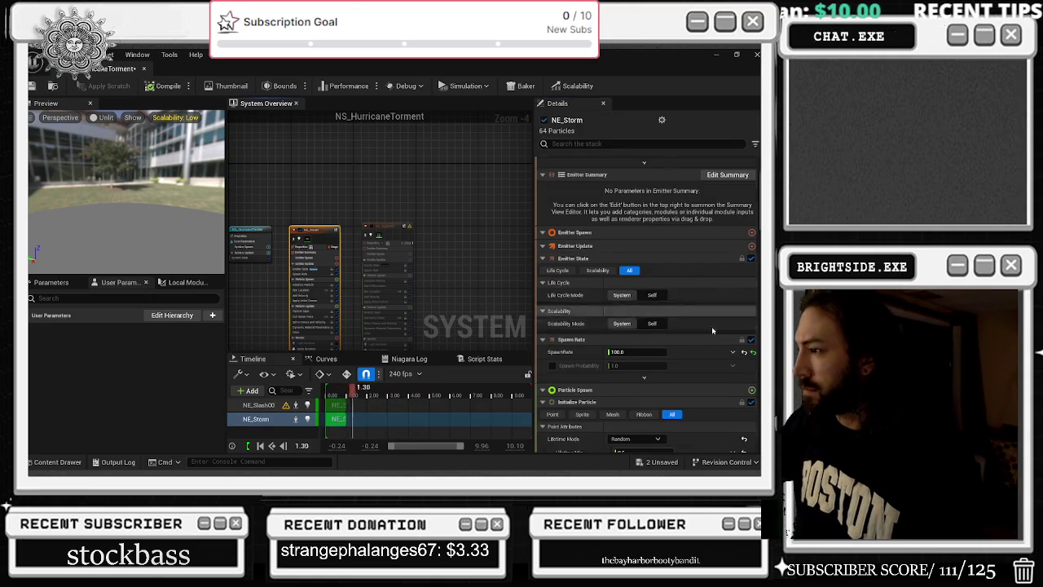
click(632, 353)
text(6)
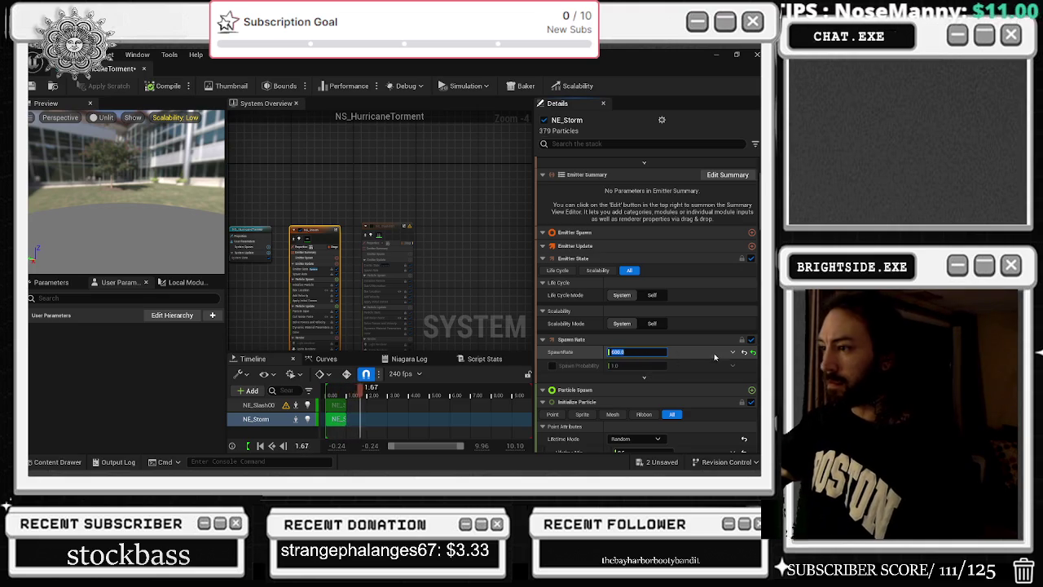
key(Return)
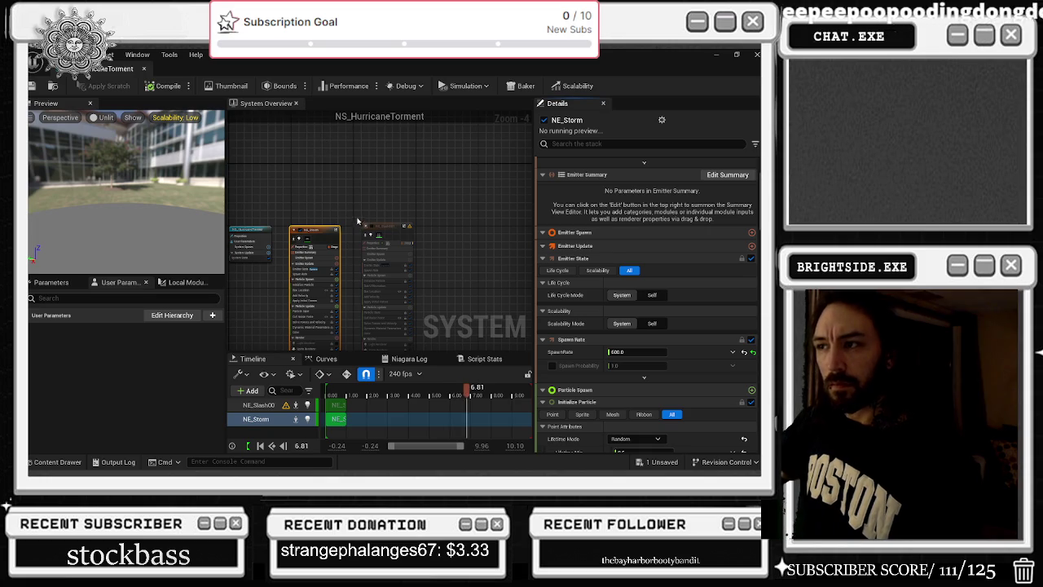
Assign the M_Wind material to NE_Storm's sprite renderer
scroll(325, 254, up, 2)
scroll(325, 253, up, 2)
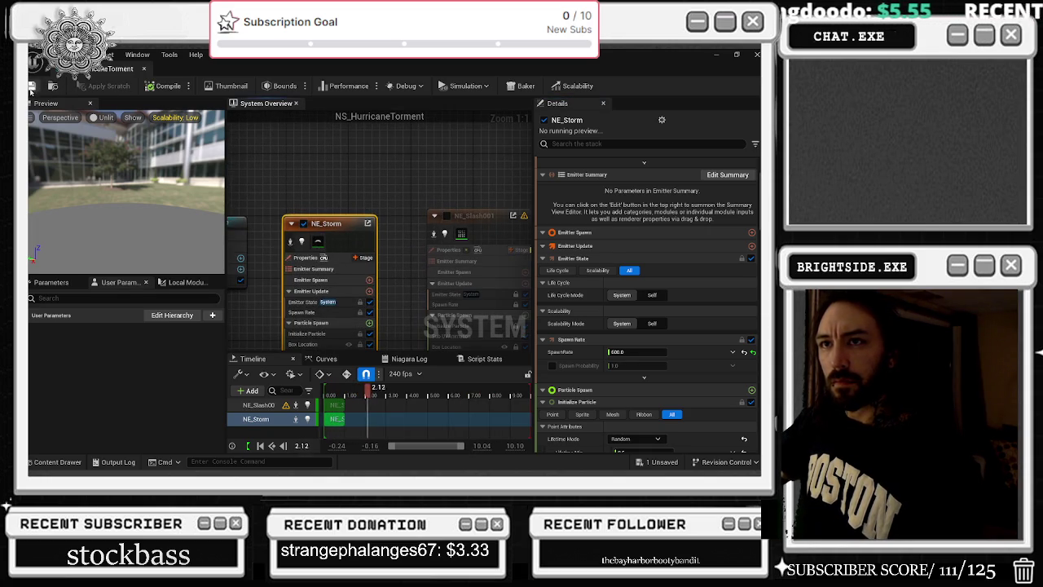
click(318, 242)
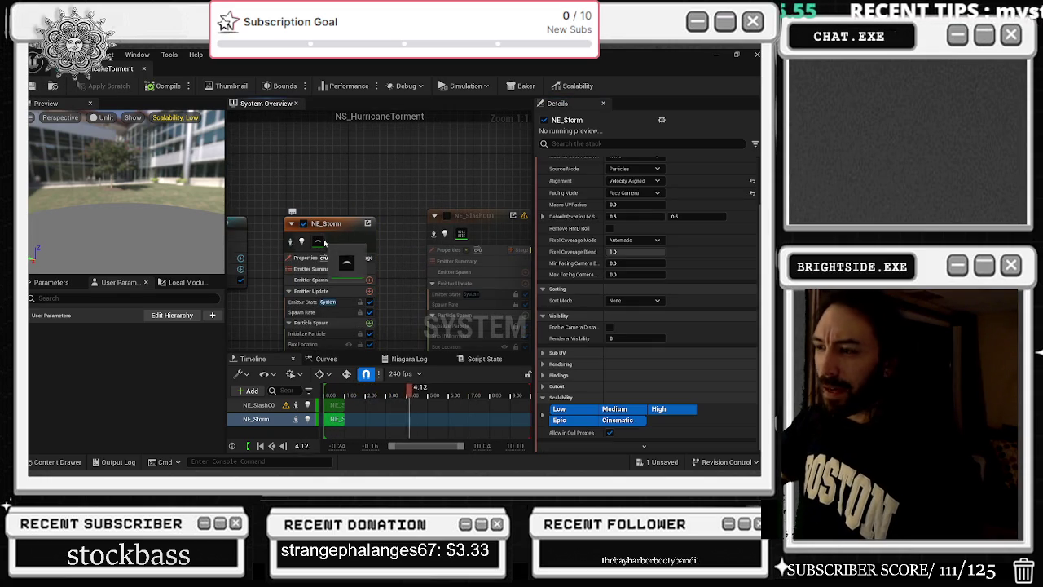
scroll(615, 229, up, 3)
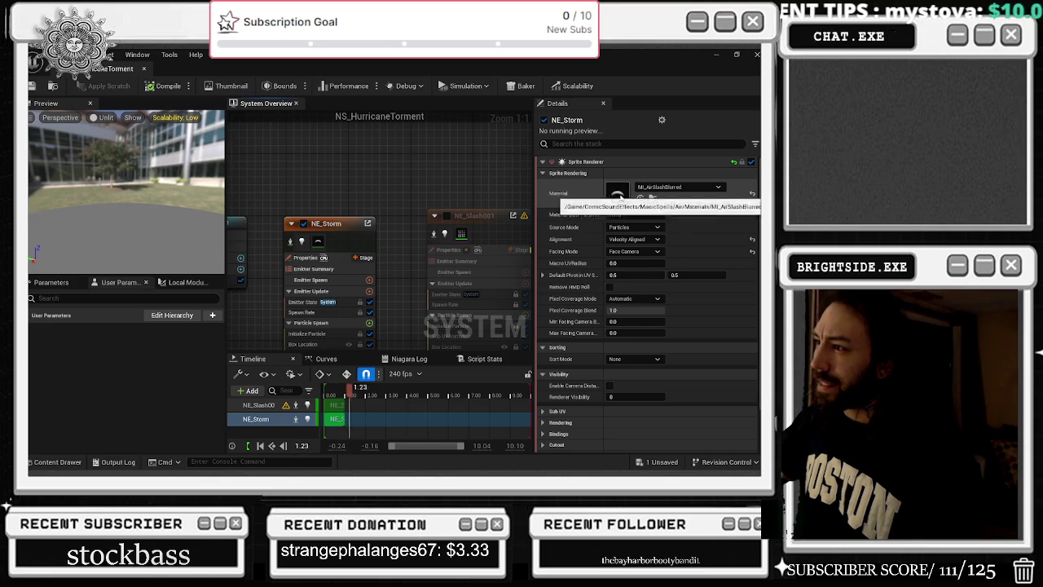
click(653, 198)
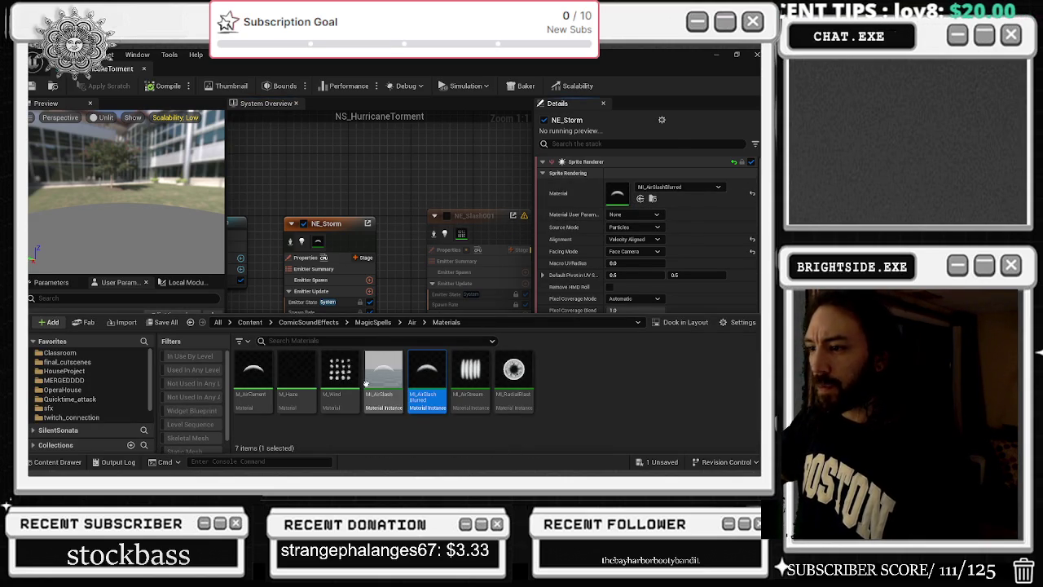
click(340, 375)
click(640, 198)
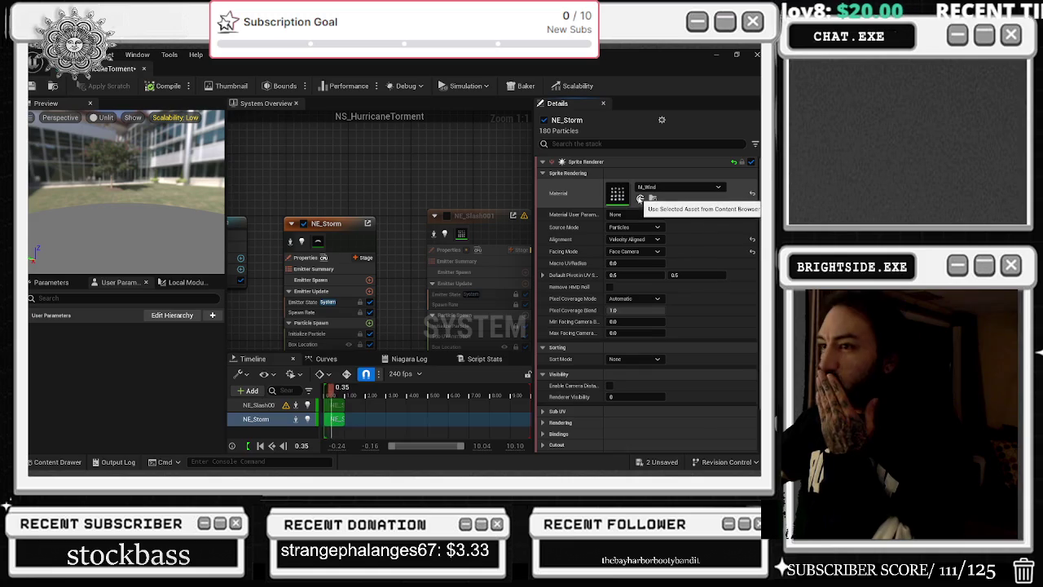
Disable NE_Storm, enable NE_Slash001, and review NE_Slash001's sprite renderer in the preview
click(481, 243)
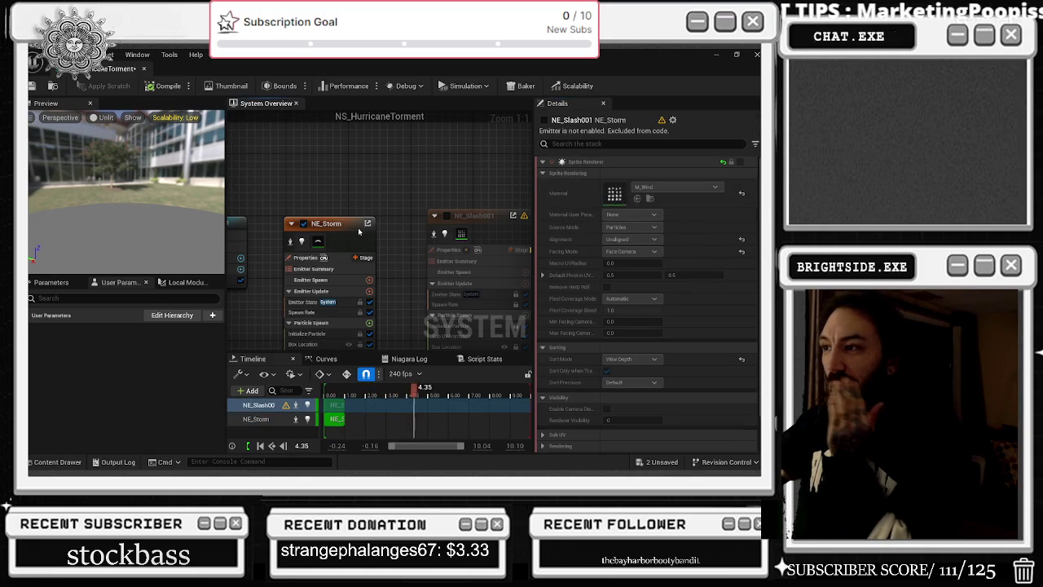
click(303, 223)
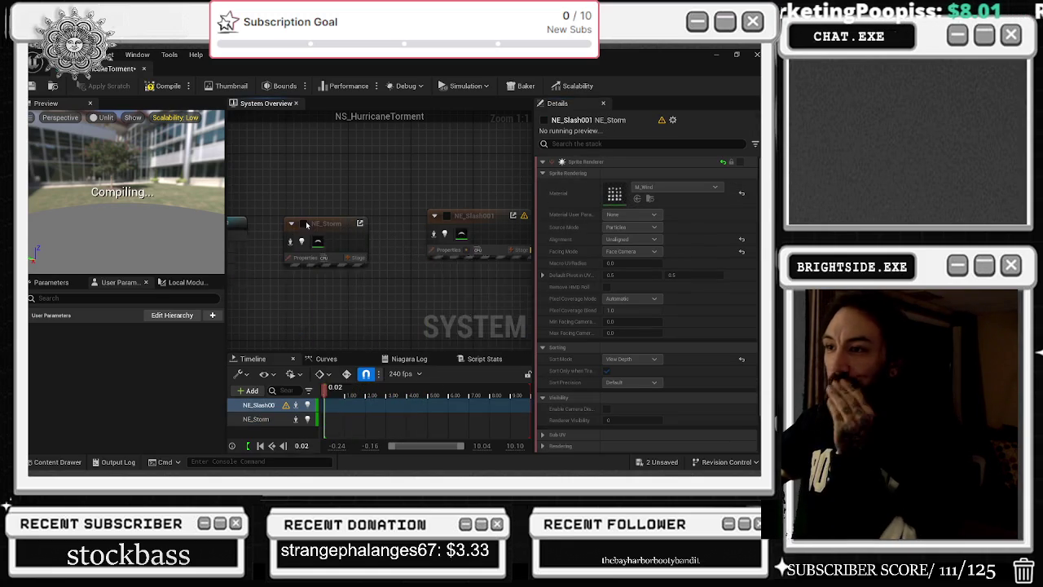
click(448, 216)
click(336, 230)
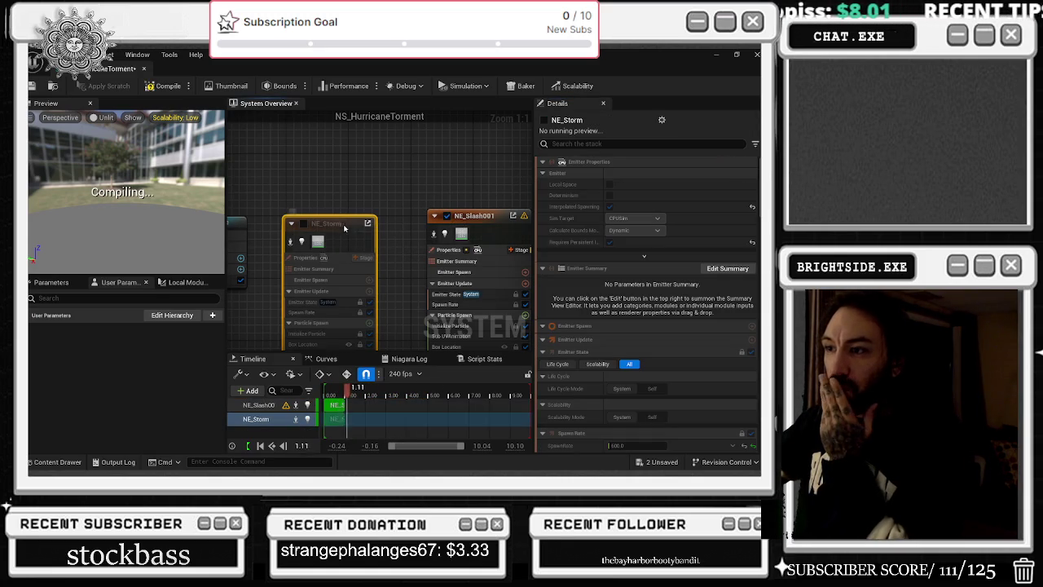
click(488, 238)
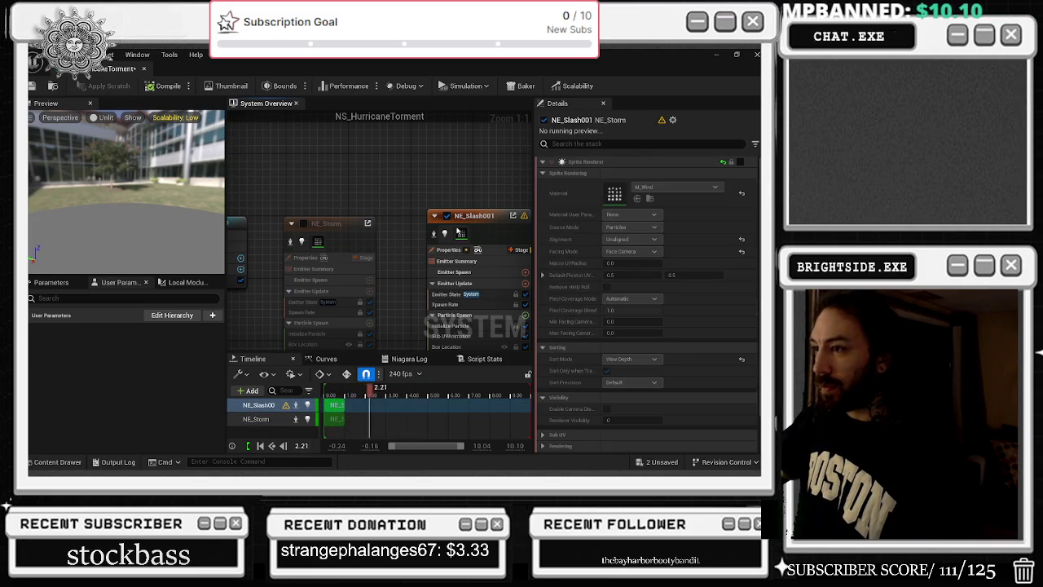
scroll(495, 240, down, 5)
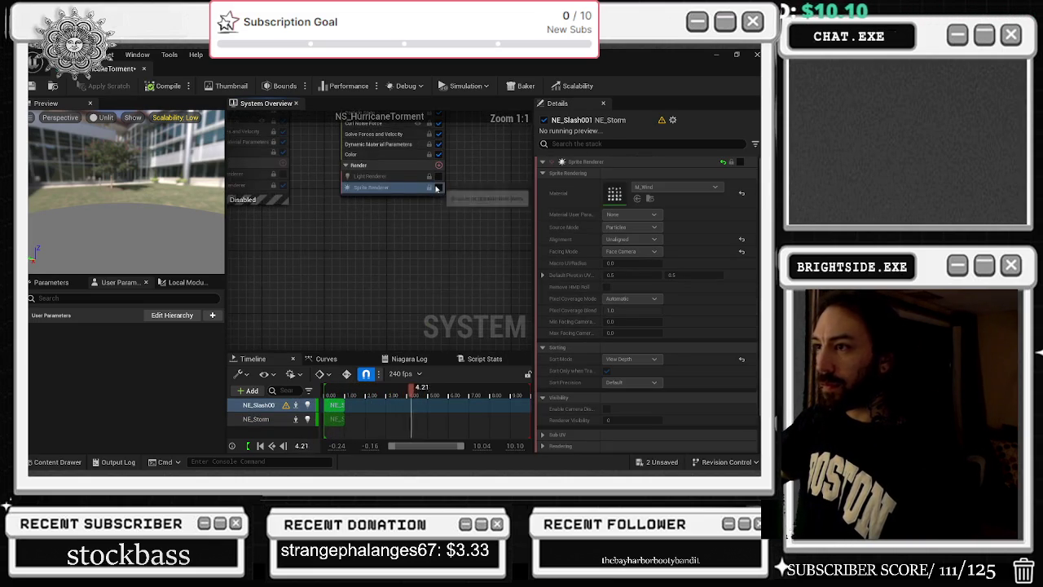
scroll(391, 268, up, 5)
drag(363, 390, 331, 392)
scroll(442, 267, up, 2)
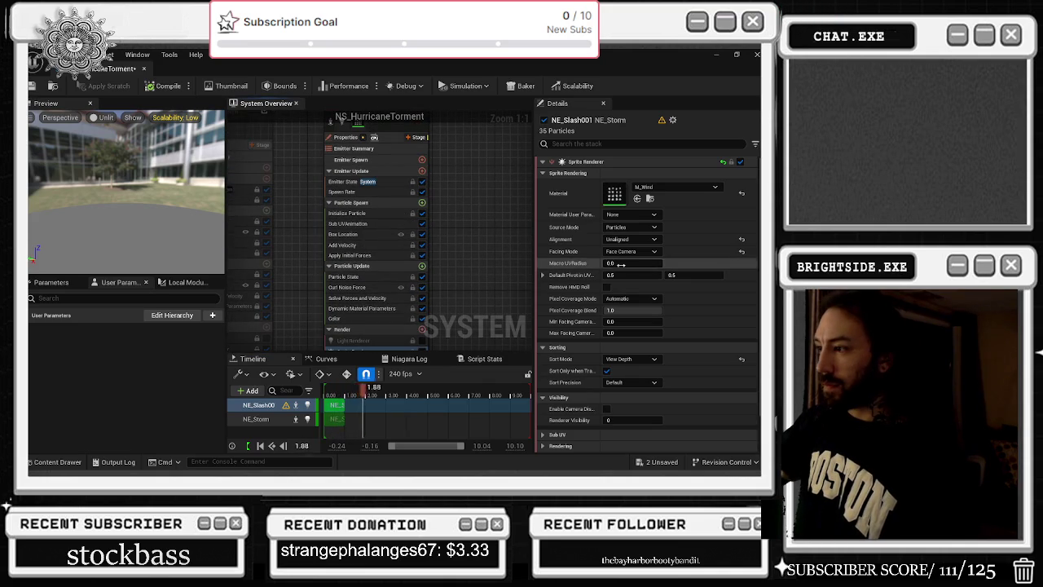
scroll(701, 250, down, 2)
scroll(603, 268, up, 2)
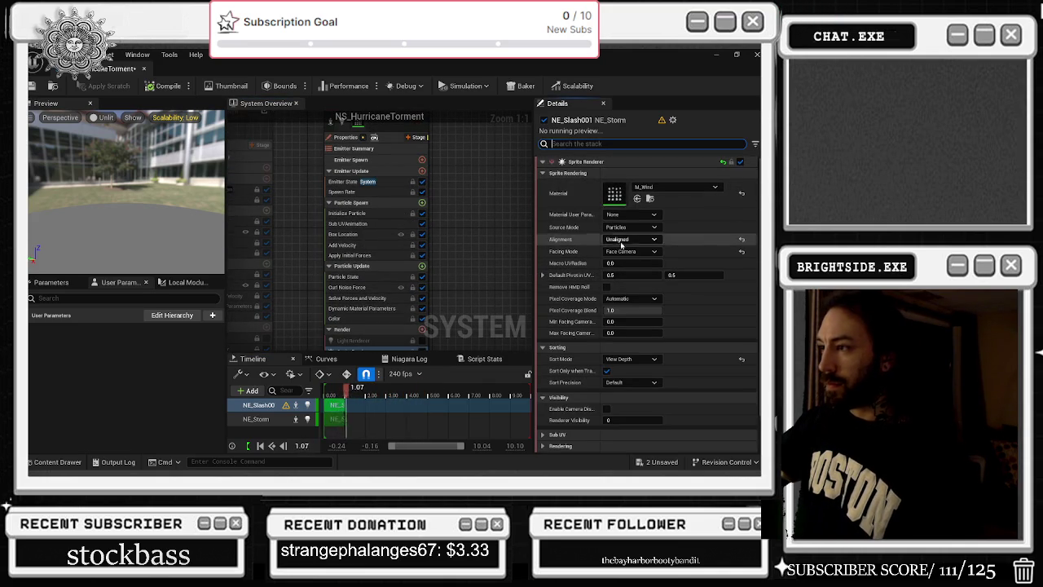
scroll(571, 326, down, 2)
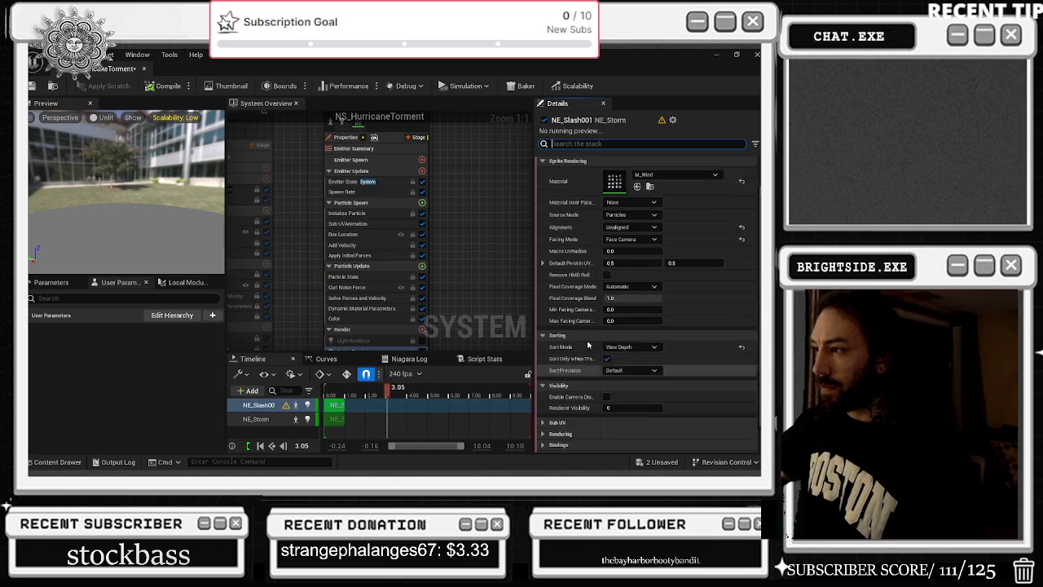
Set NE_Slash001's spawn rate to 600
click(373, 223)
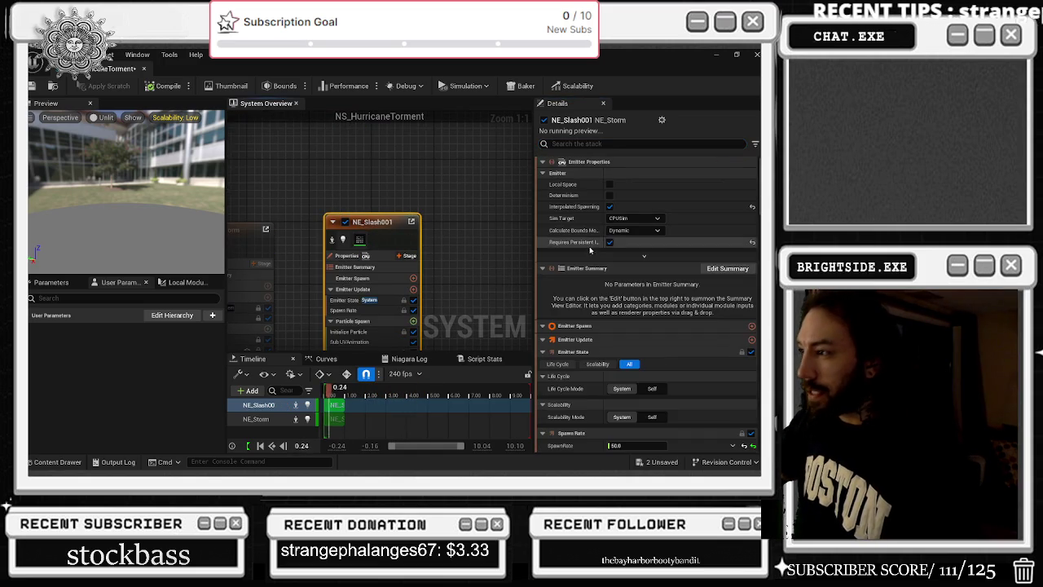
scroll(626, 353, down, 4)
text(0)
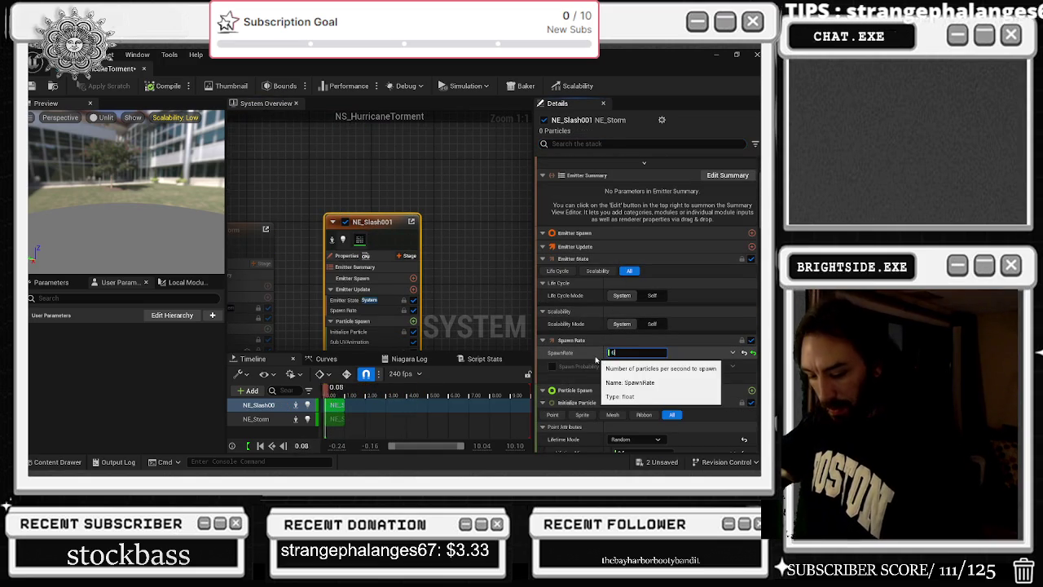
text(600)
key(Return)
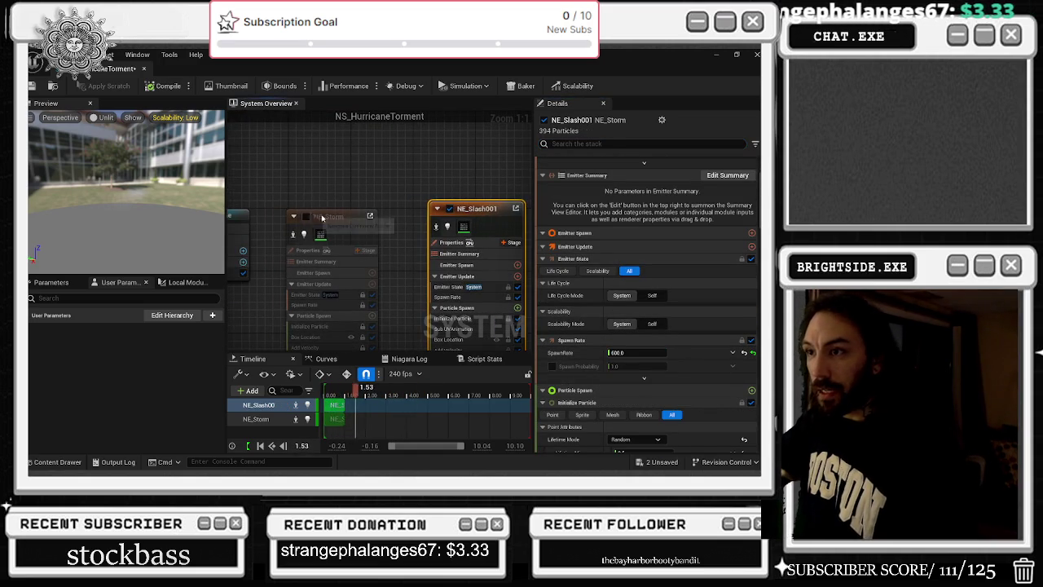
Set NE_Storm's spawn rate to 100
click(312, 216)
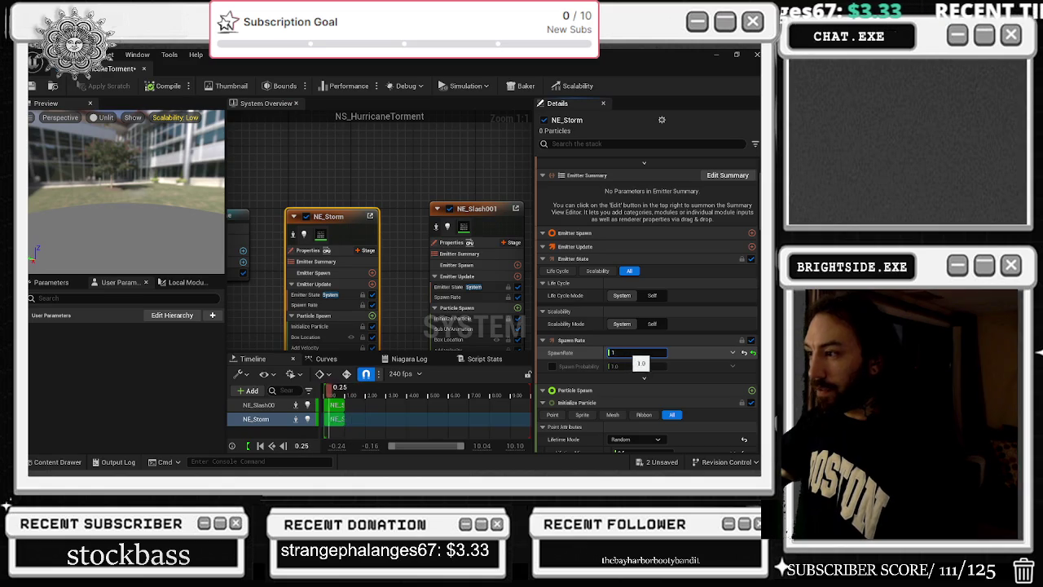
text(2)
key(Return)
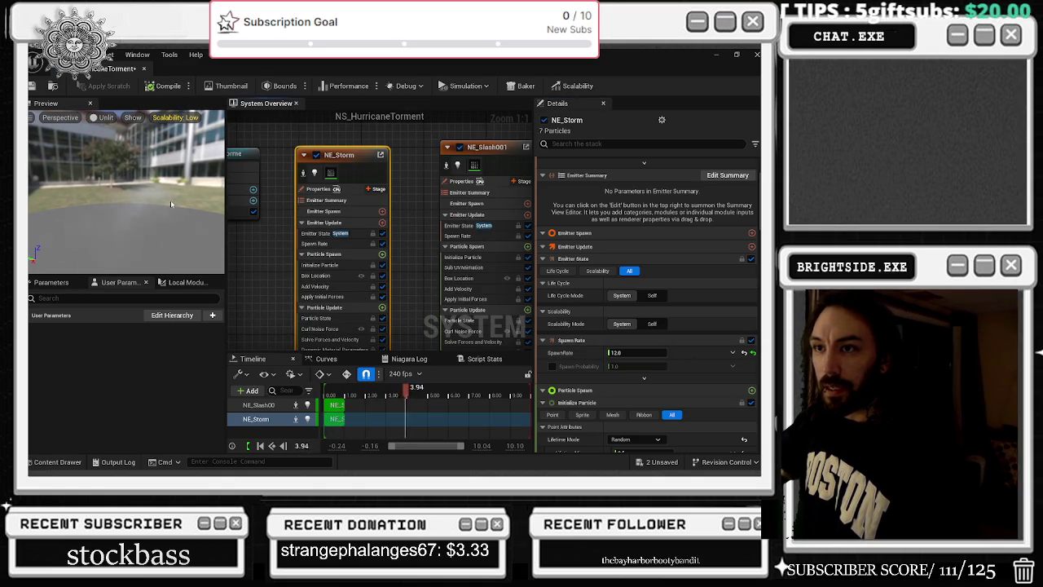
click(626, 352)
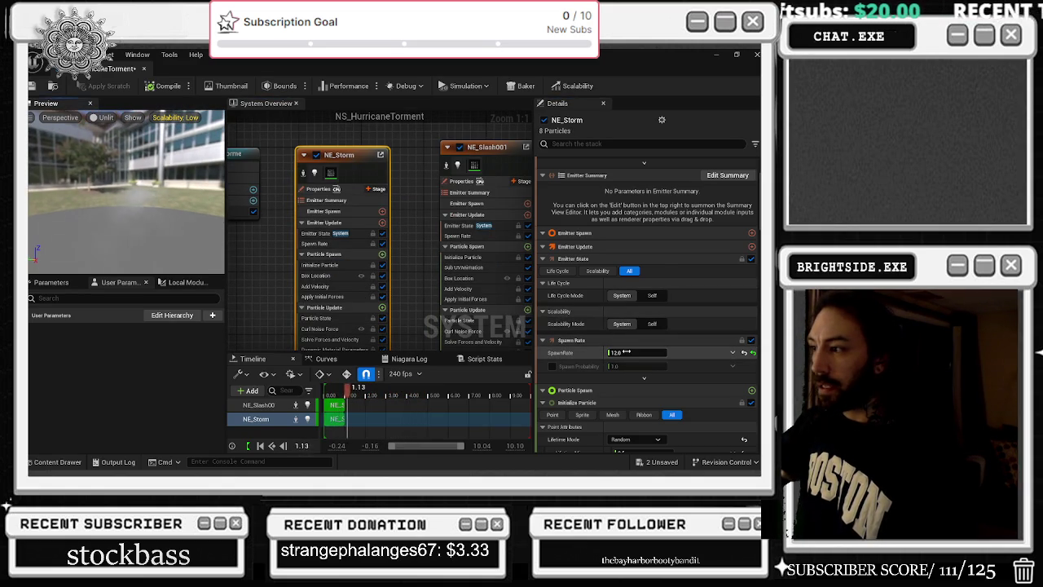
text(100)
key(Return)
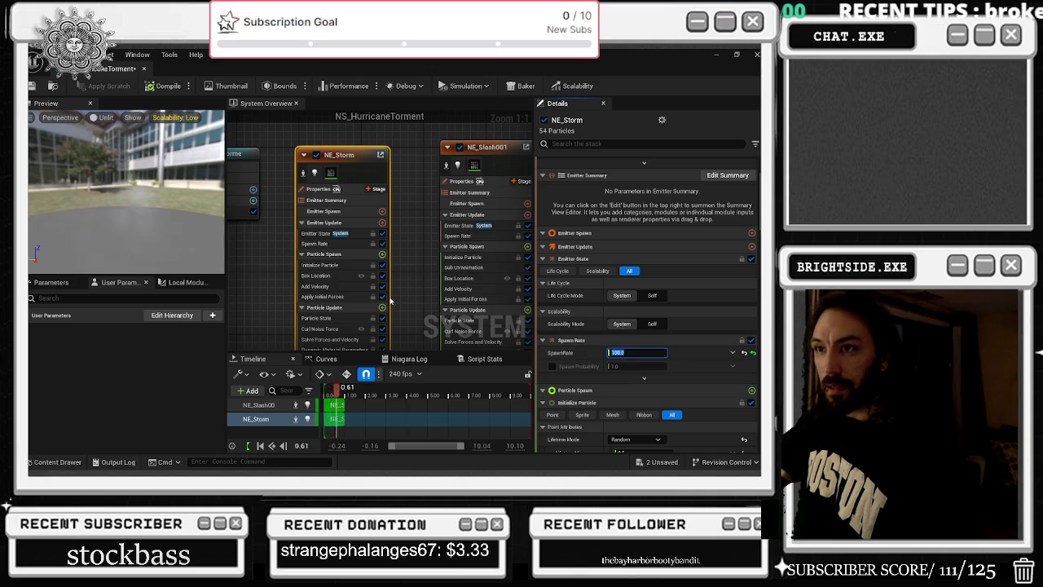
Check both emitters in the preview and save NS_HurricaneTorment
drag(157, 213, 228, 204)
drag(401, 295, 374, 212)
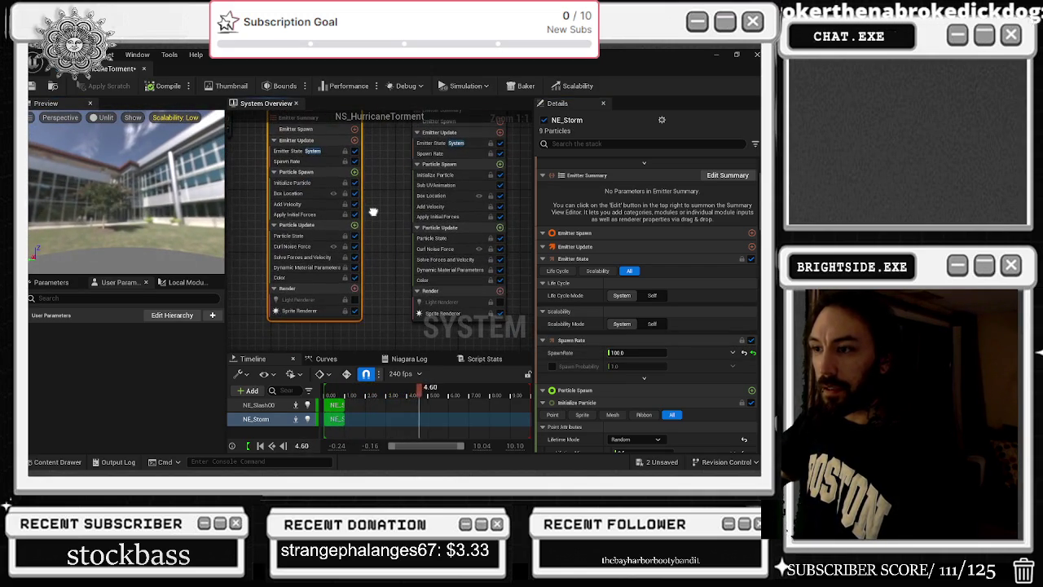
key(ctrl+s)
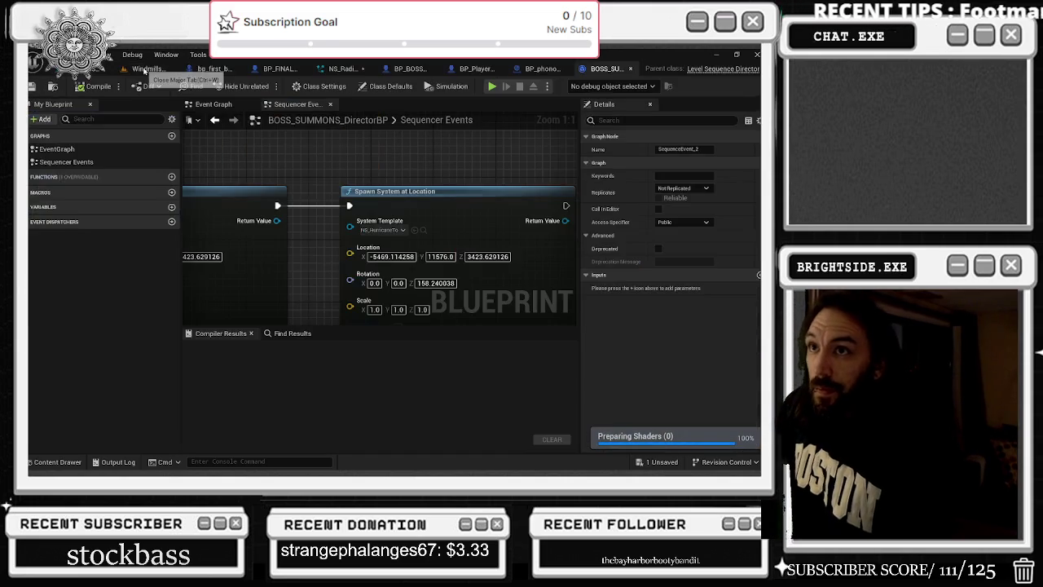
Start a play-in-editor test of the Windmills level with Alt+P
click(172, 68)
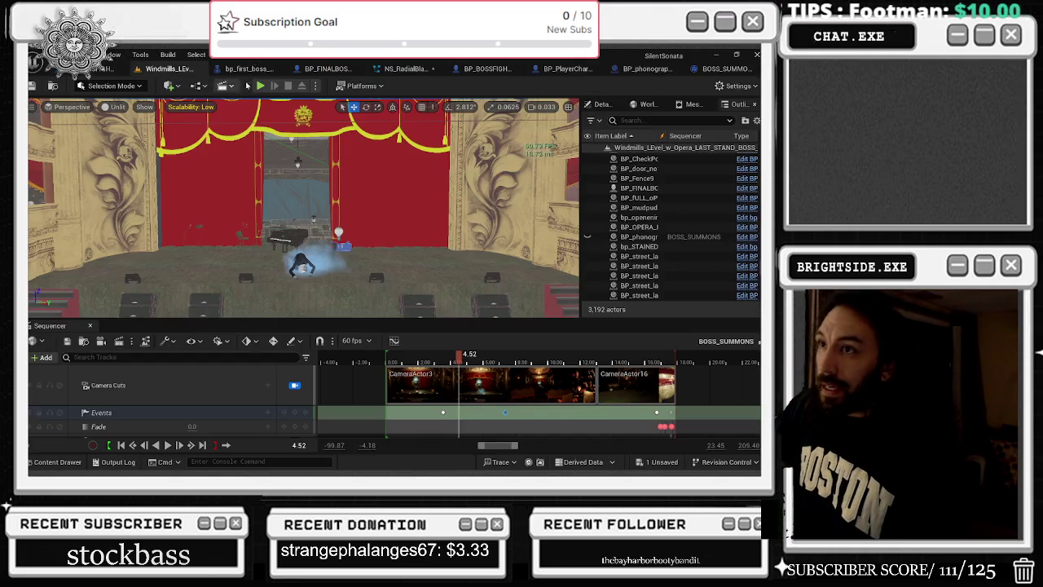
key(alt+p)
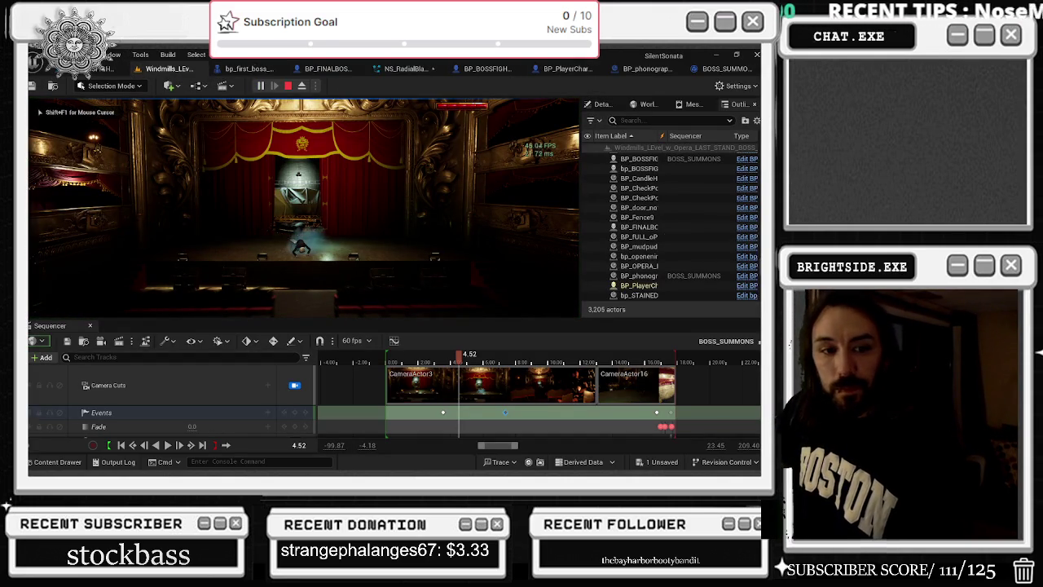
key(alt+Tab)
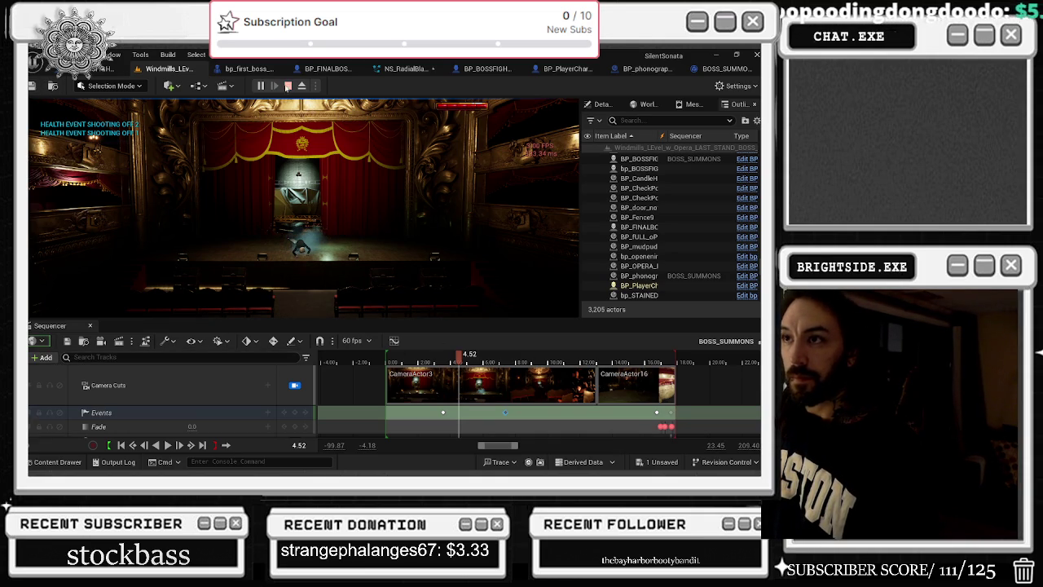
Stop the play test, launch a fresh one, and view the engine scalability settings
click(287, 87)
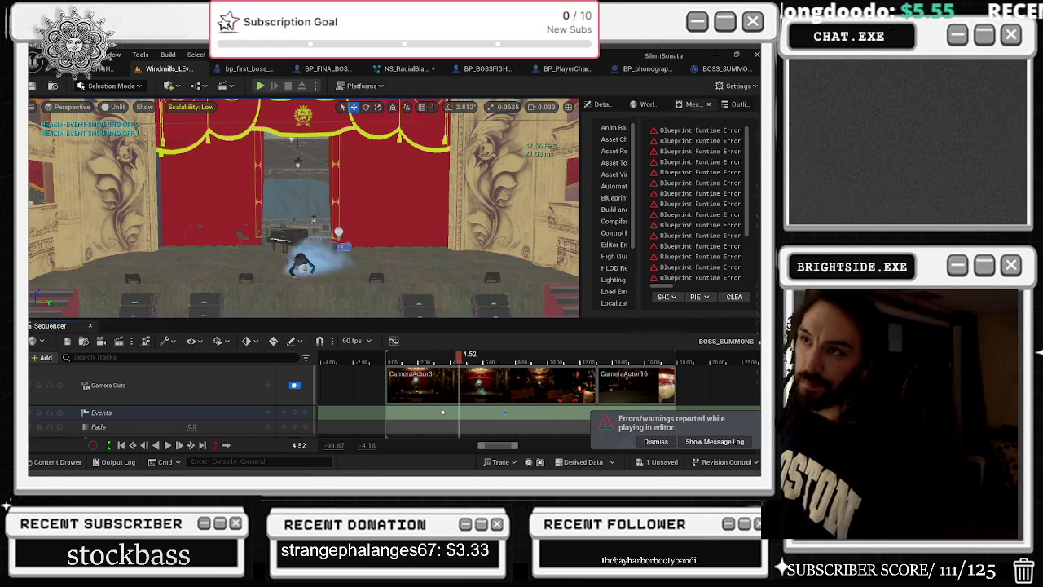
key(alt+p)
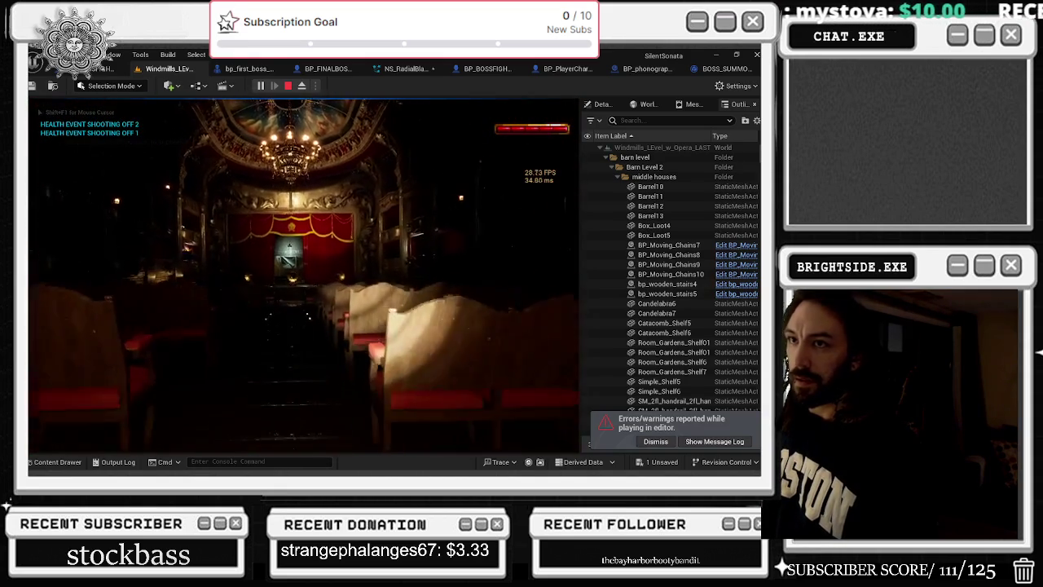
key(alt+Tab)
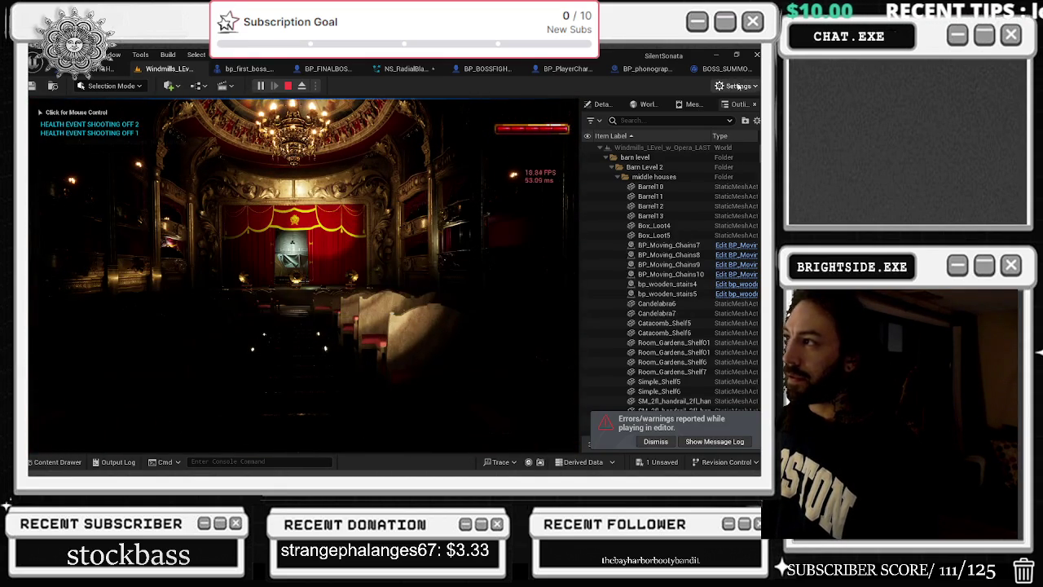
click(738, 85)
Close the scalability settings, play through the level, and end the session with Esc
mouse_move(680, 255)
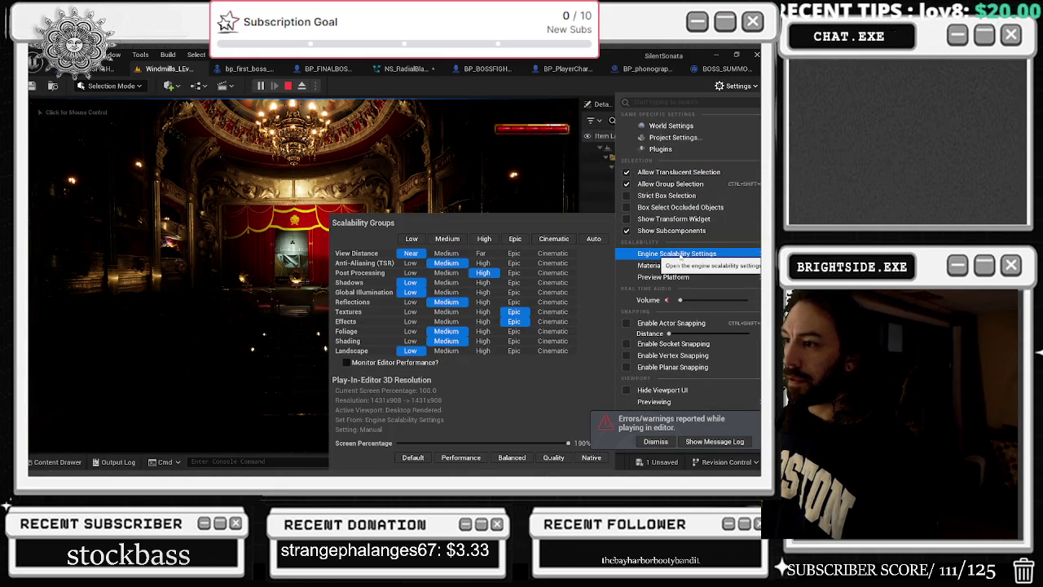
click(680, 255)
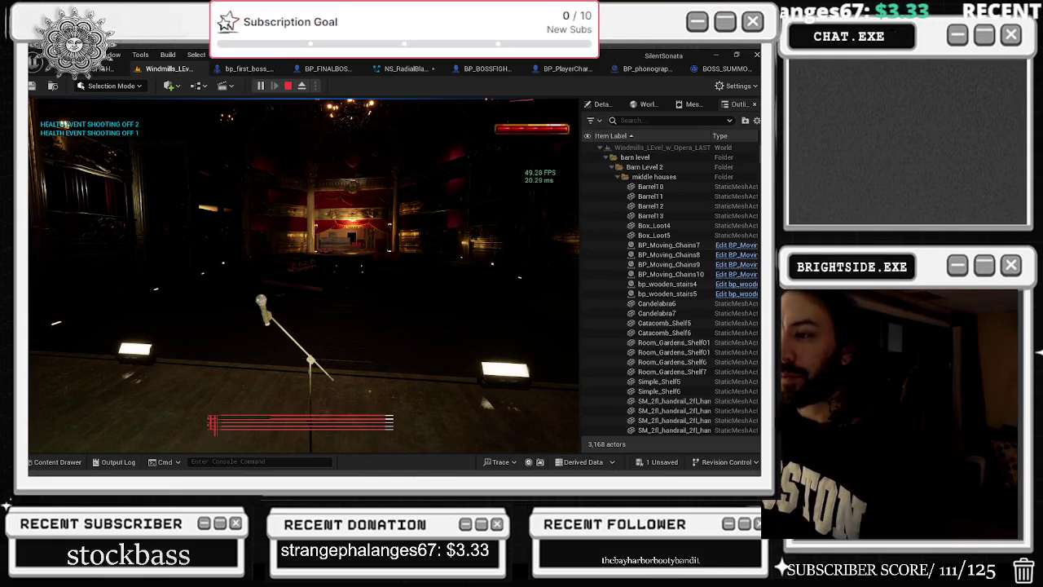
key(Escape)
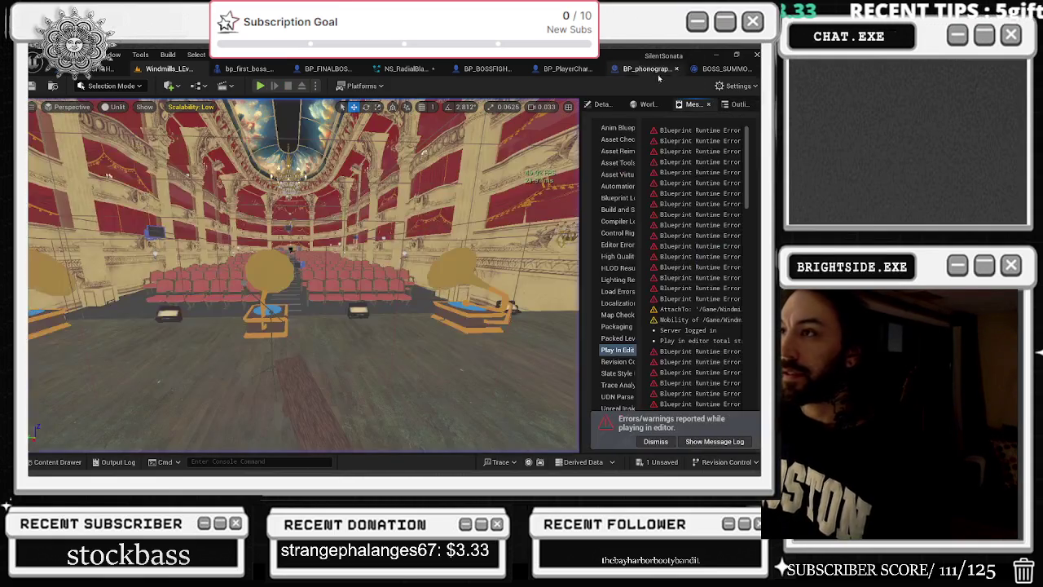
Open NS_RadialBlast_Bigg and bring up NE_RadialBlast's Dynamic Material Parameters
click(424, 70)
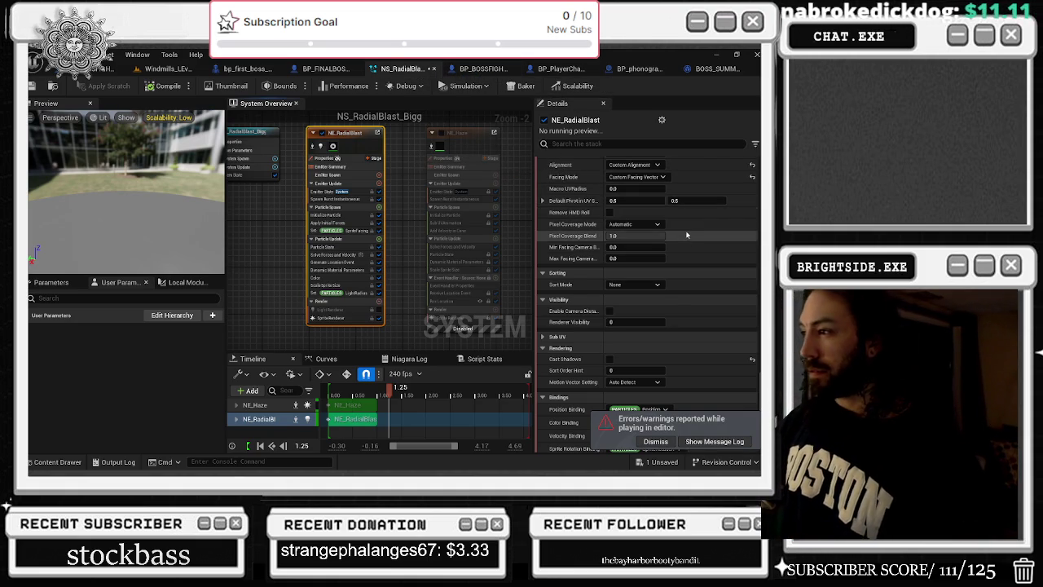
click(365, 150)
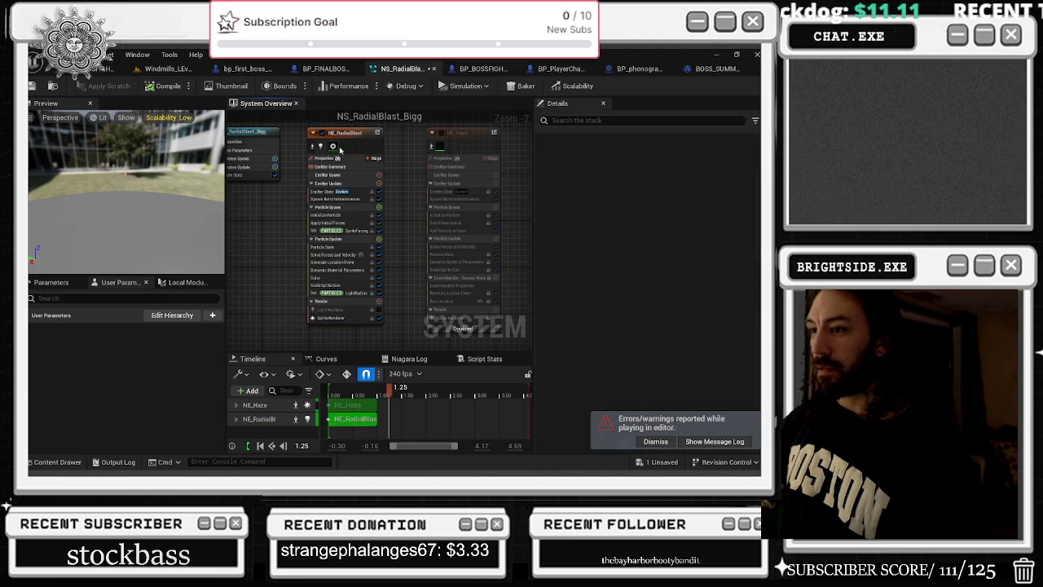
scroll(702, 248, down, 3)
scroll(706, 252, down, 3)
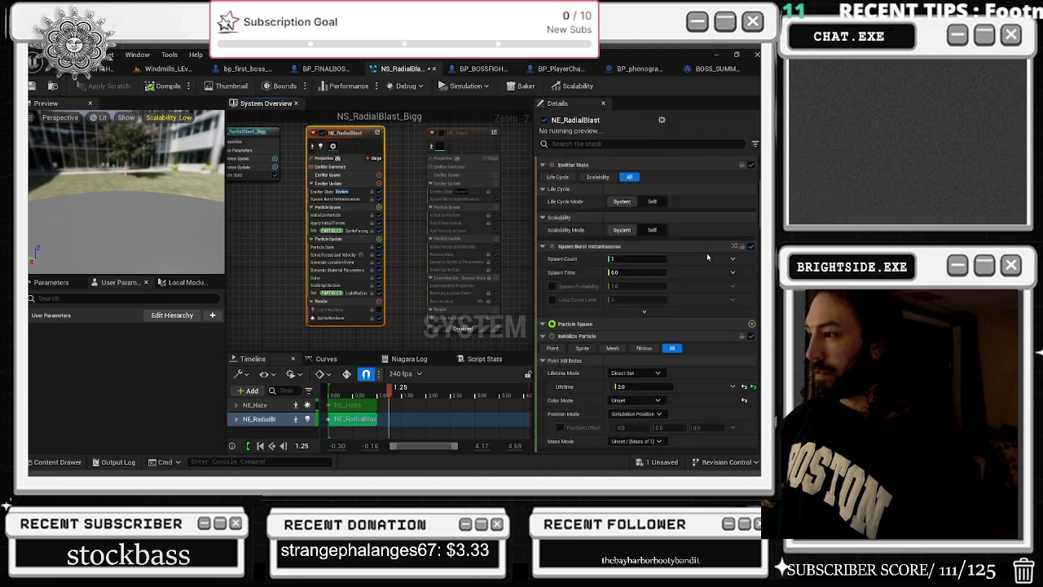
scroll(692, 204, down, 2)
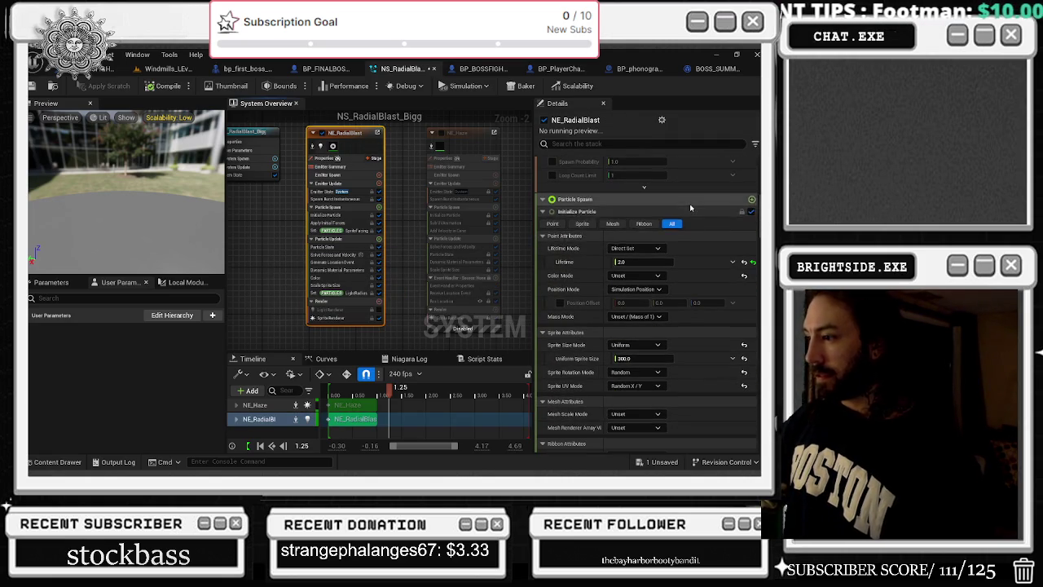
scroll(701, 214, down, 3)
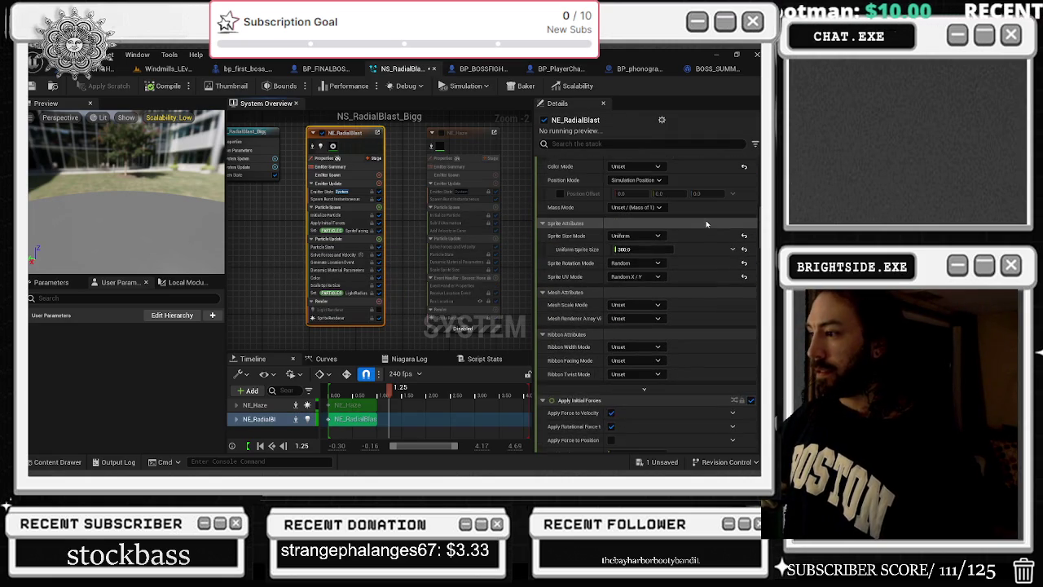
scroll(707, 223, down, 3)
scroll(710, 226, down, 3)
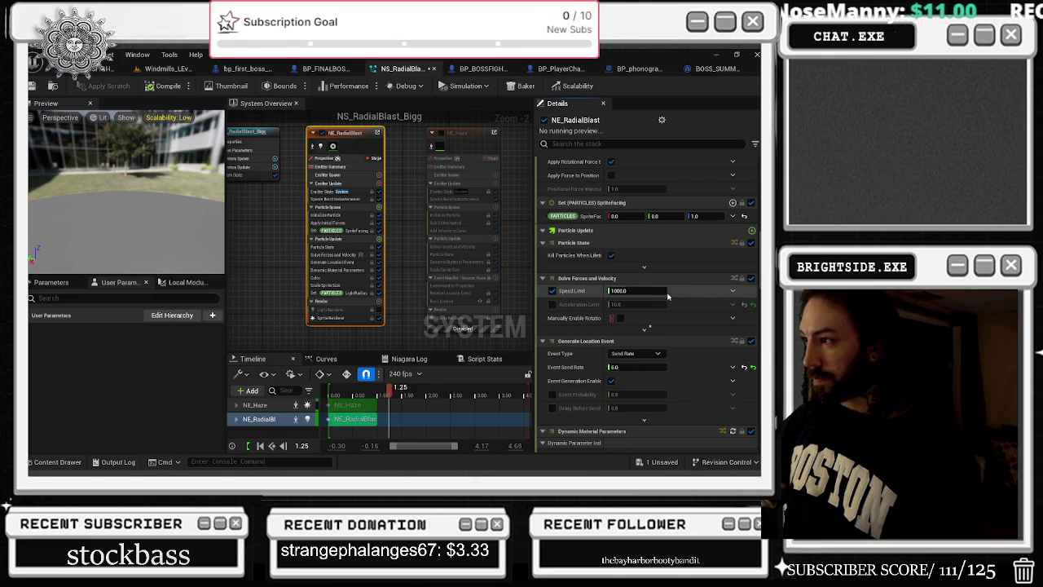
scroll(669, 295, down, 4)
Drag the first Dissolve key down to time 0.8, value 2.5, and replay the preview
drag(585, 372, 587, 382)
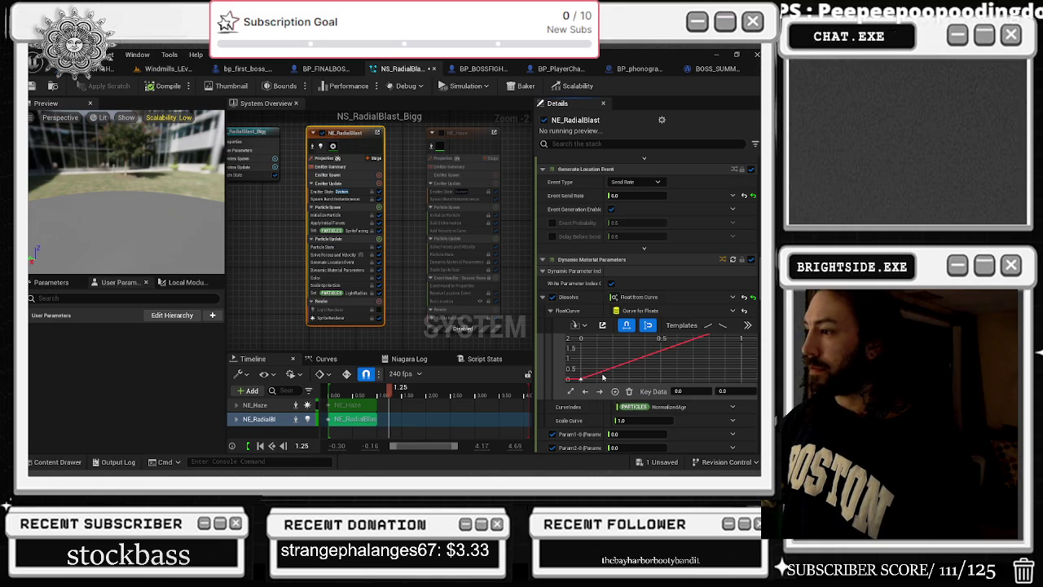
scroll(608, 376, down, 3)
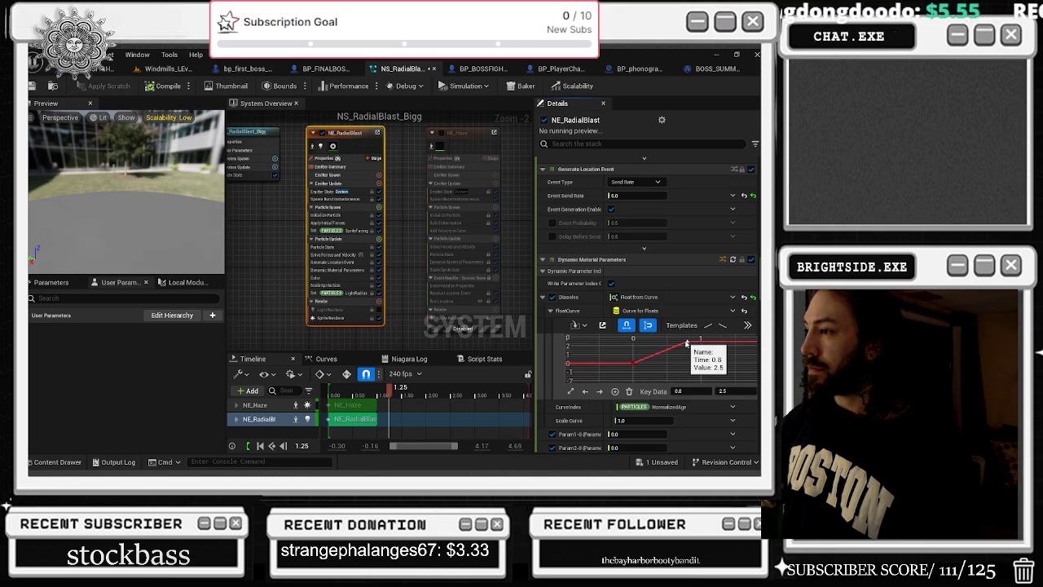
scroll(644, 383, down, 2)
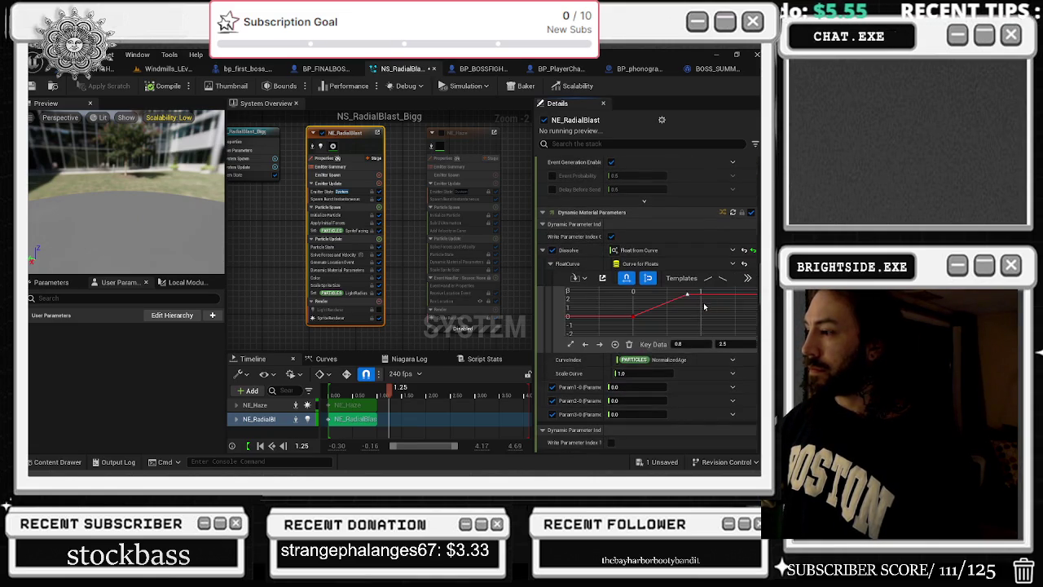
click(333, 397)
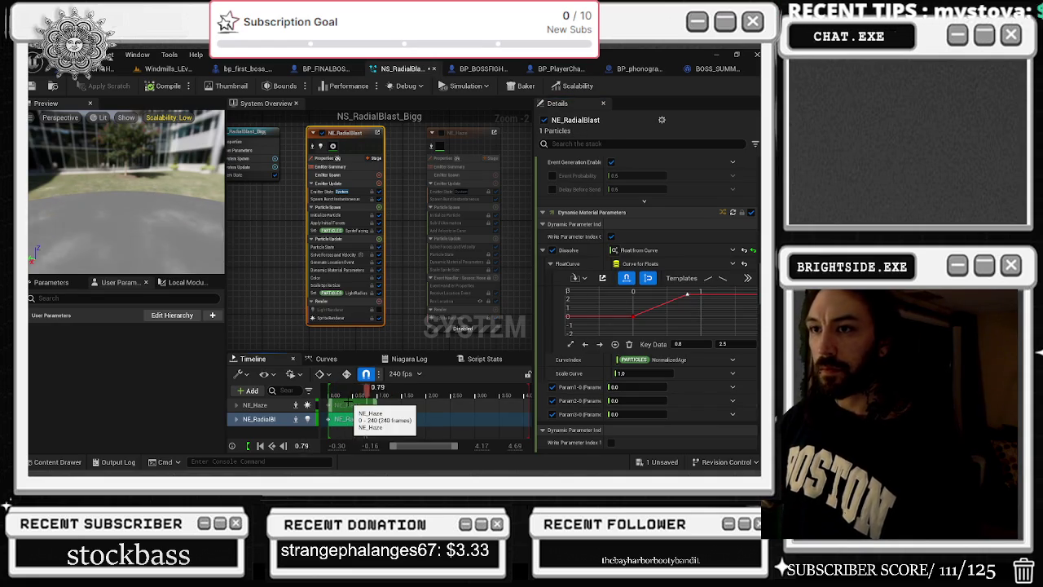
scroll(574, 310, down, 5)
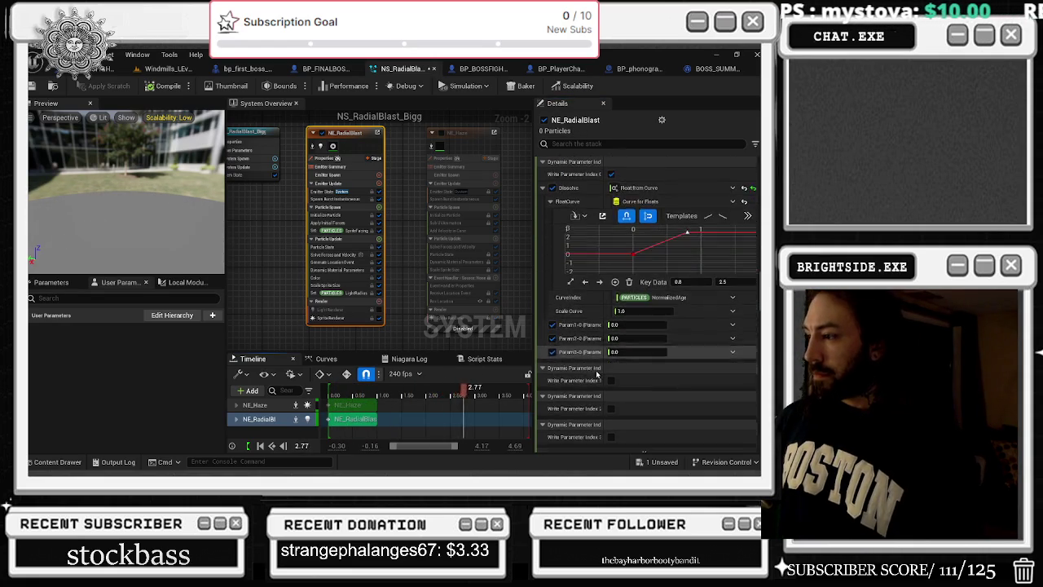
Make a colour gradient stop dark grey (value 0.235) and shift it further right
scroll(574, 310, down, 1)
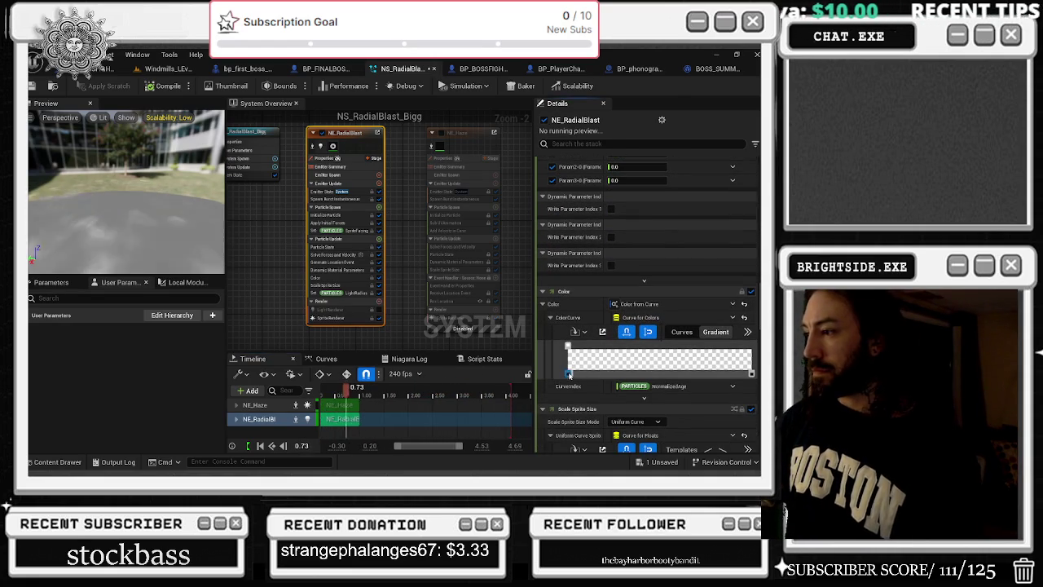
double_click(568, 346)
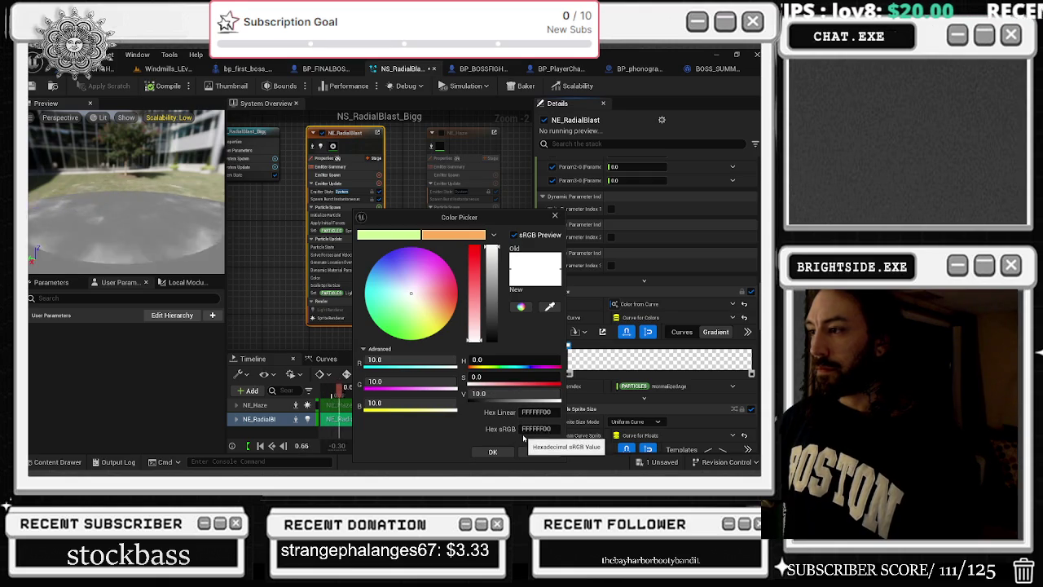
click(499, 308)
drag(498, 308, 500, 318)
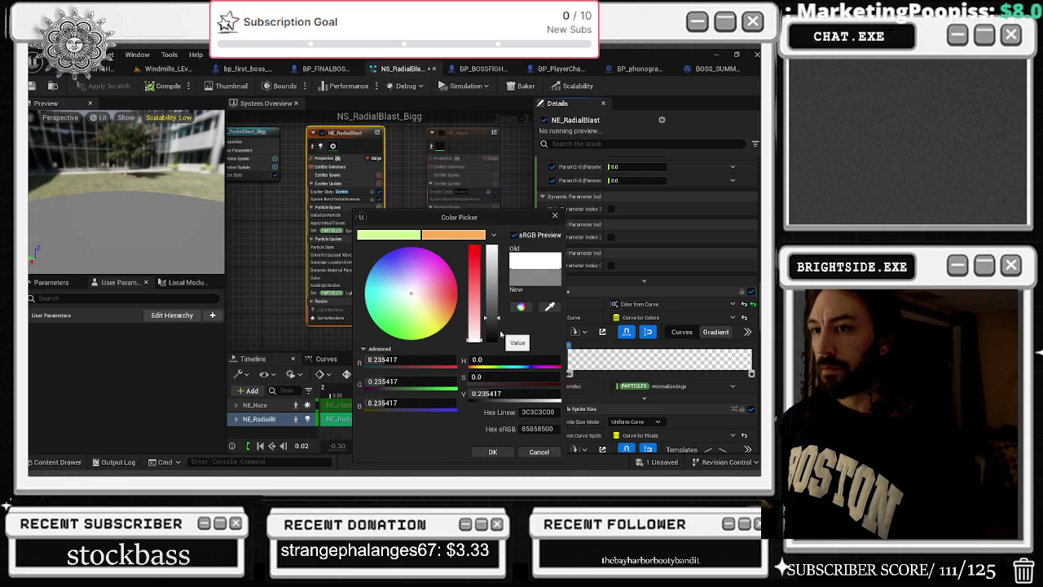
click(495, 451)
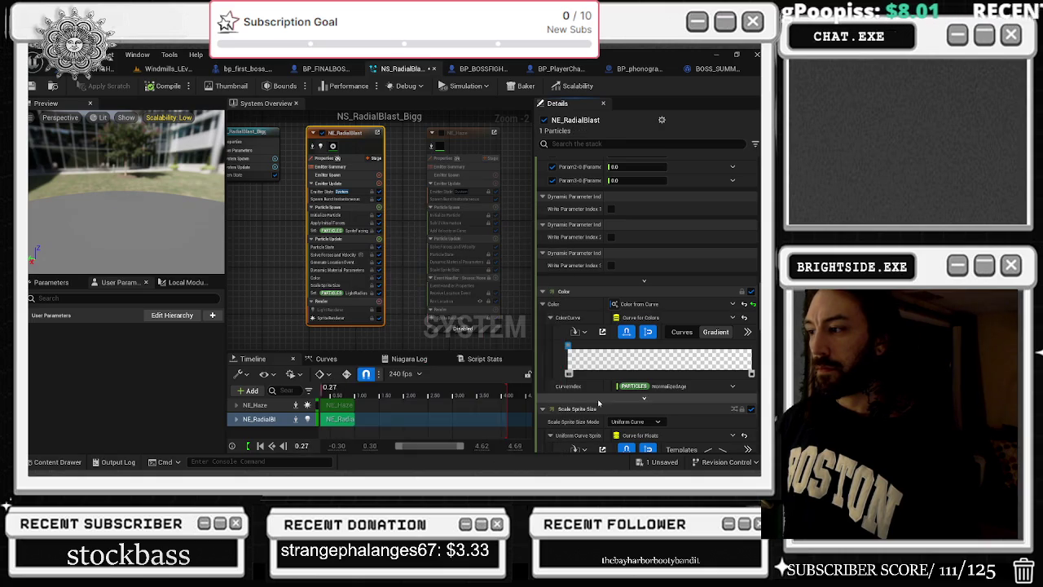
drag(585, 346, 607, 346)
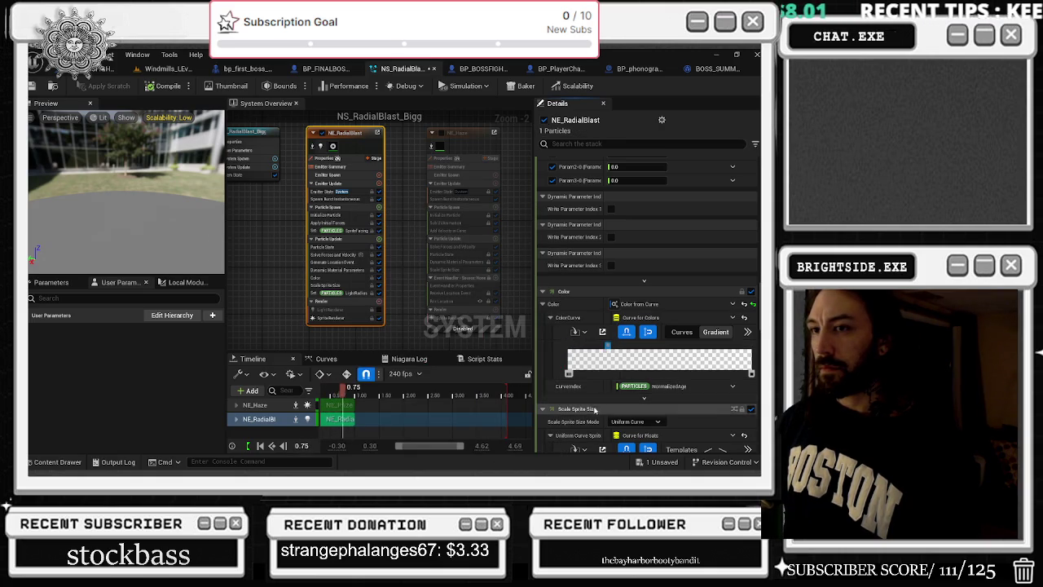
Select another gradient stop and replay the blast from the beginning
drag(390, 388, 327, 389)
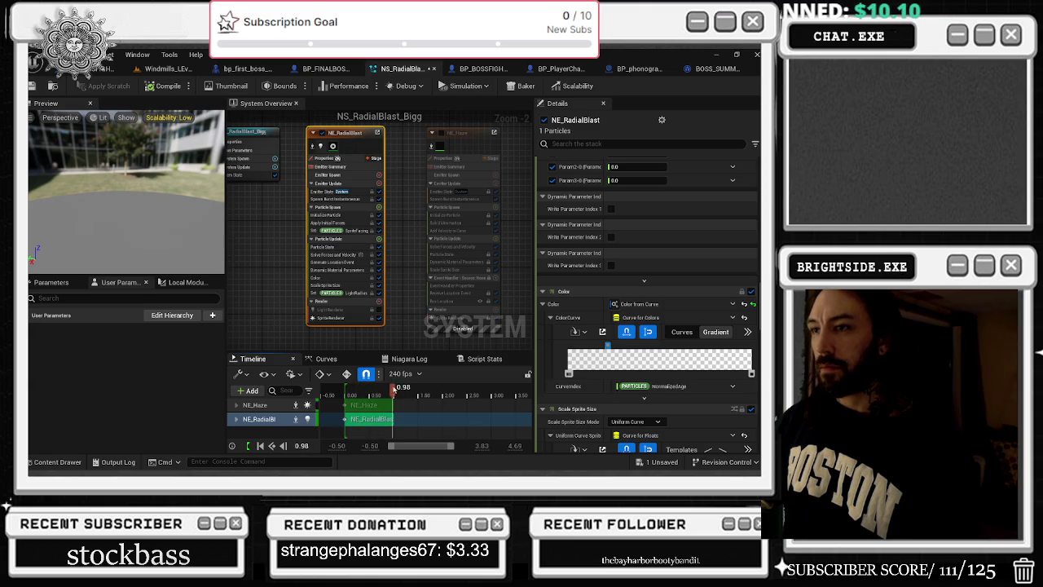
click(569, 373)
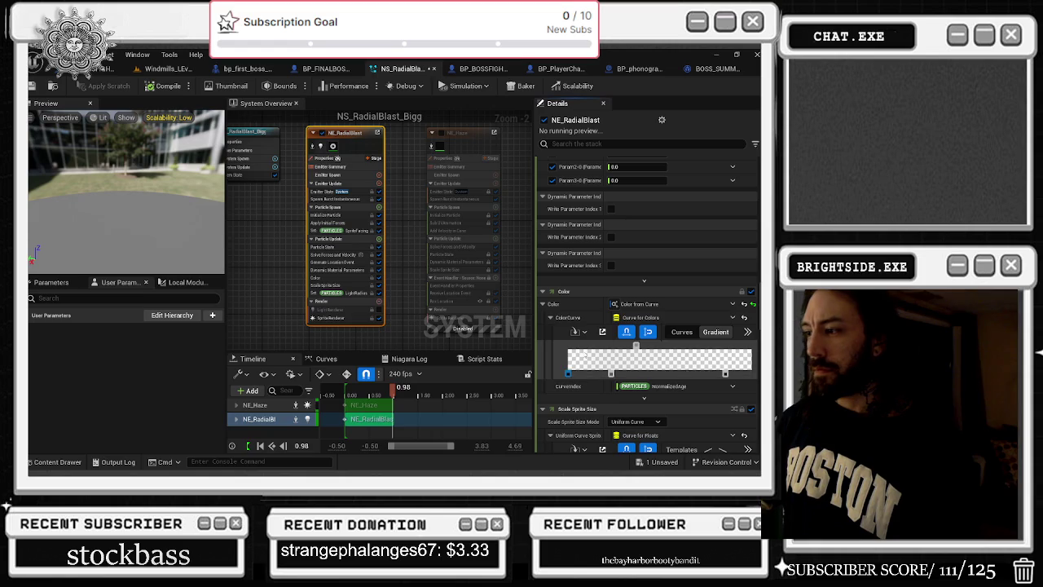
scroll(658, 423, down, 2)
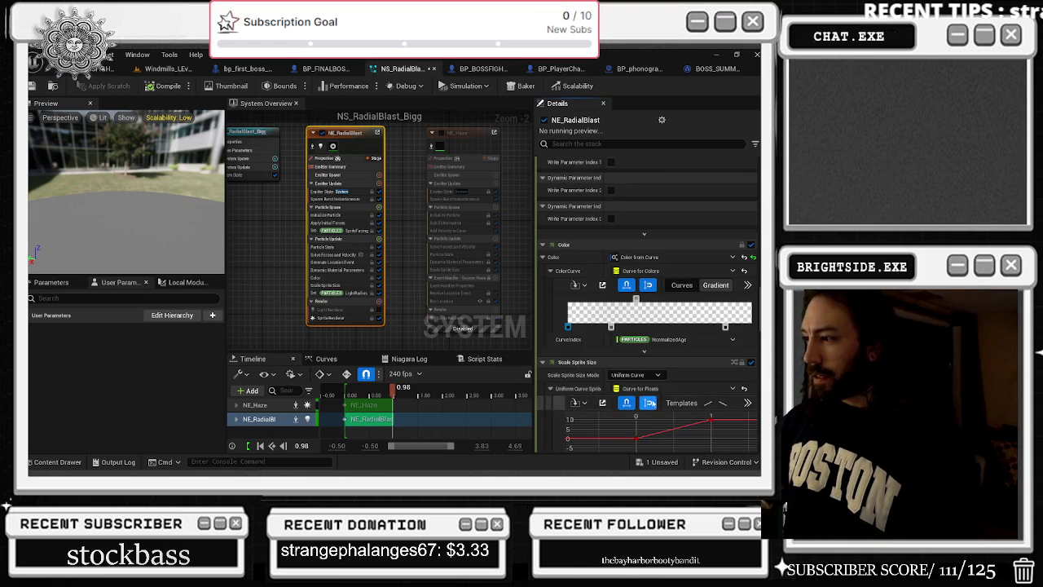
drag(395, 392, 348, 391)
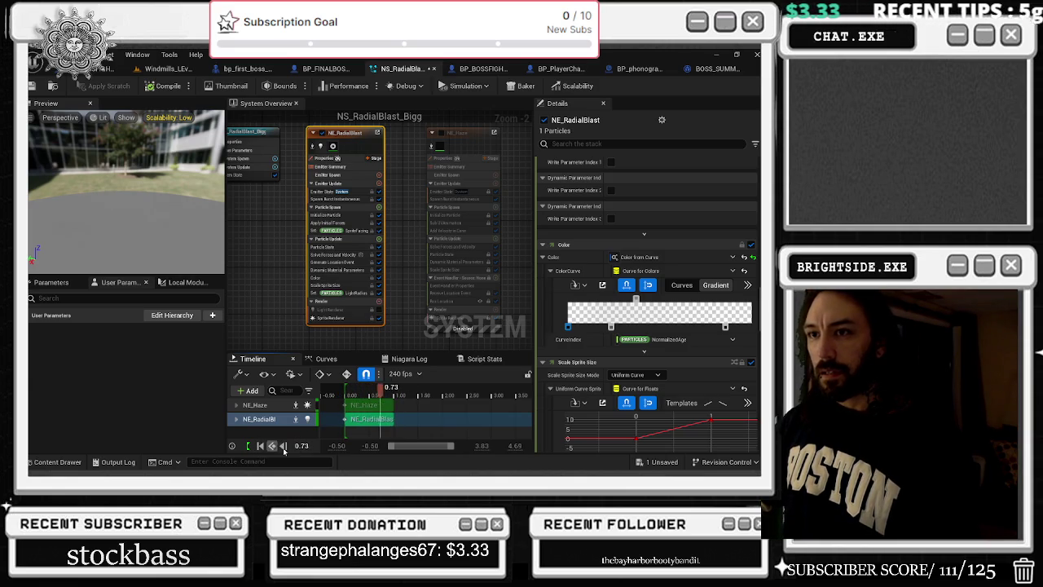
scroll(652, 367, up, 5)
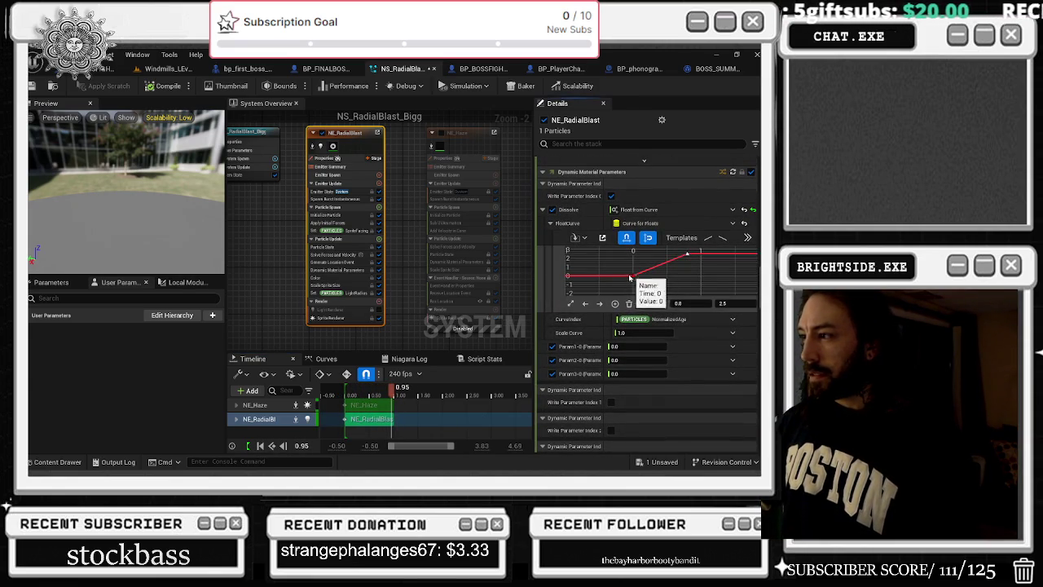
Add a Dissolve curve key at time 0, raise it to 2.25, and restart the preview
right_click(643, 276)
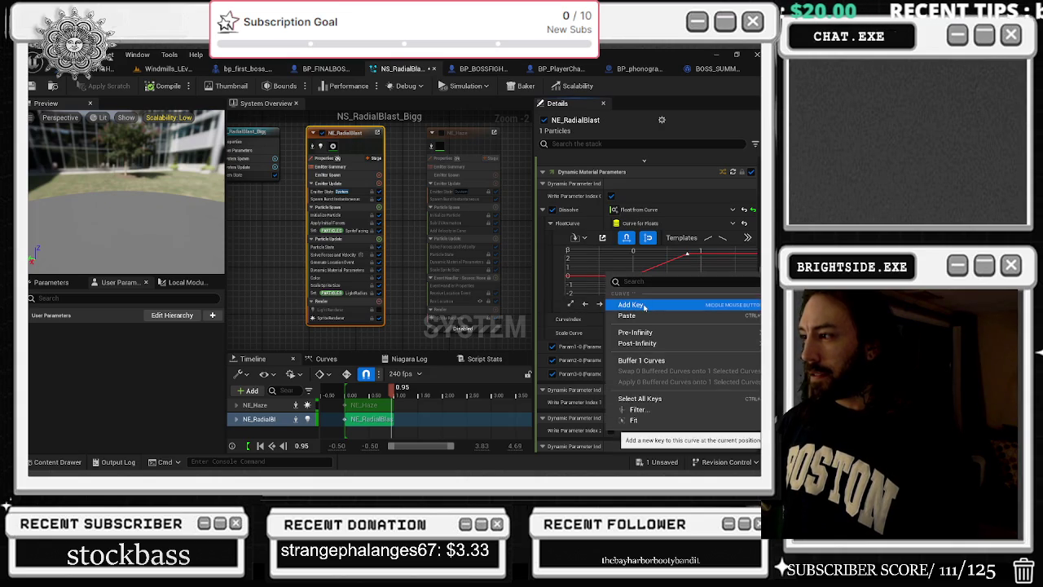
click(632, 304)
drag(634, 277, 635, 256)
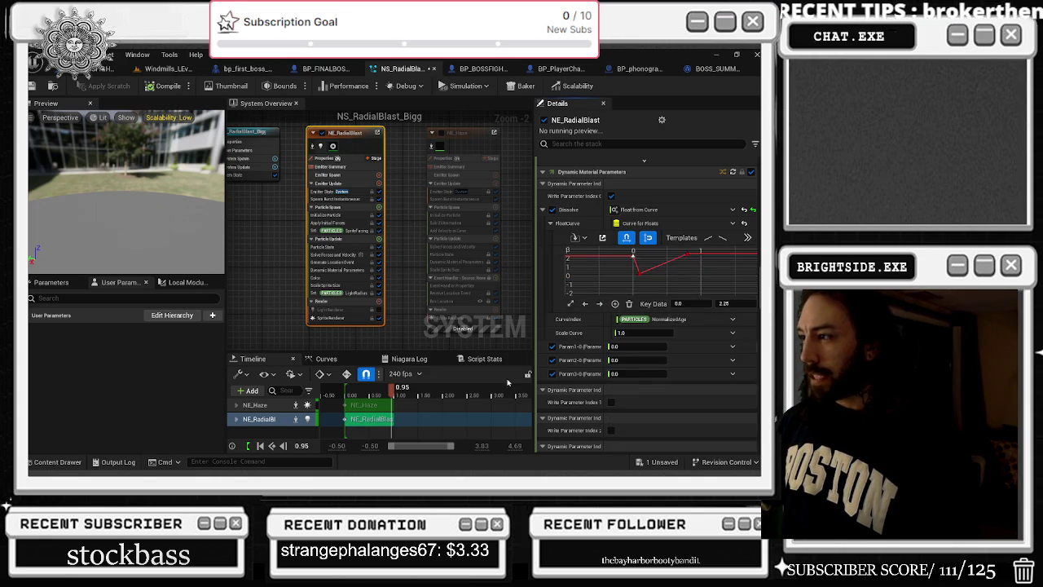
drag(394, 388, 347, 394)
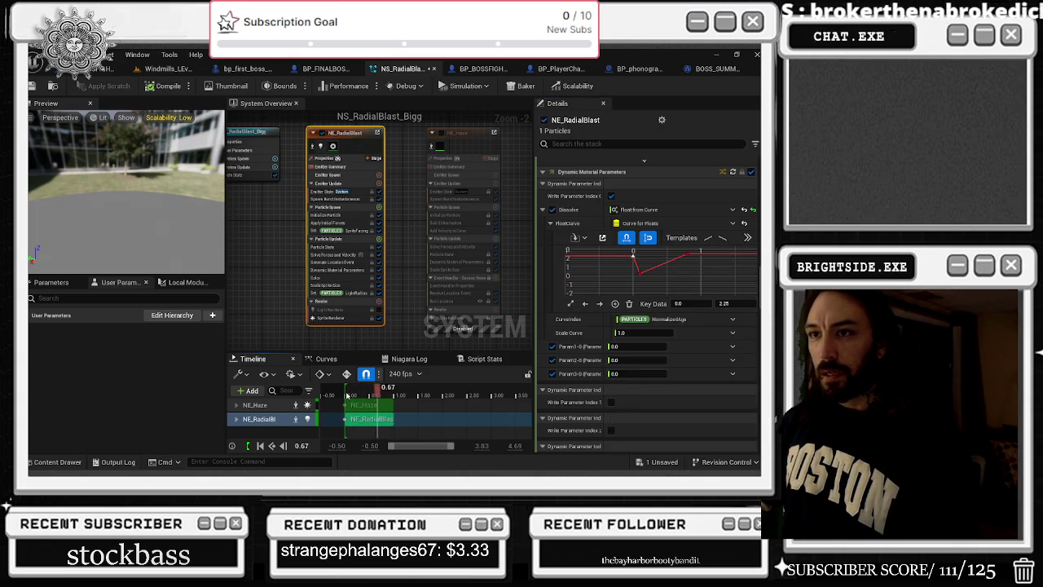
click(260, 445)
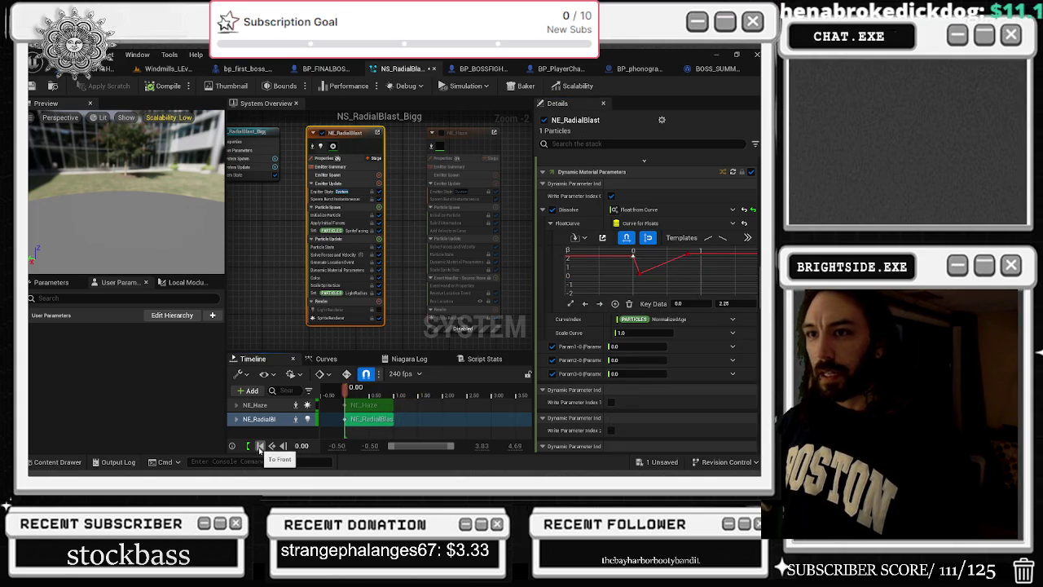
Set the first Dissolve key's value to 0 so the curve ramps up, then replay
mouse_move(634, 258)
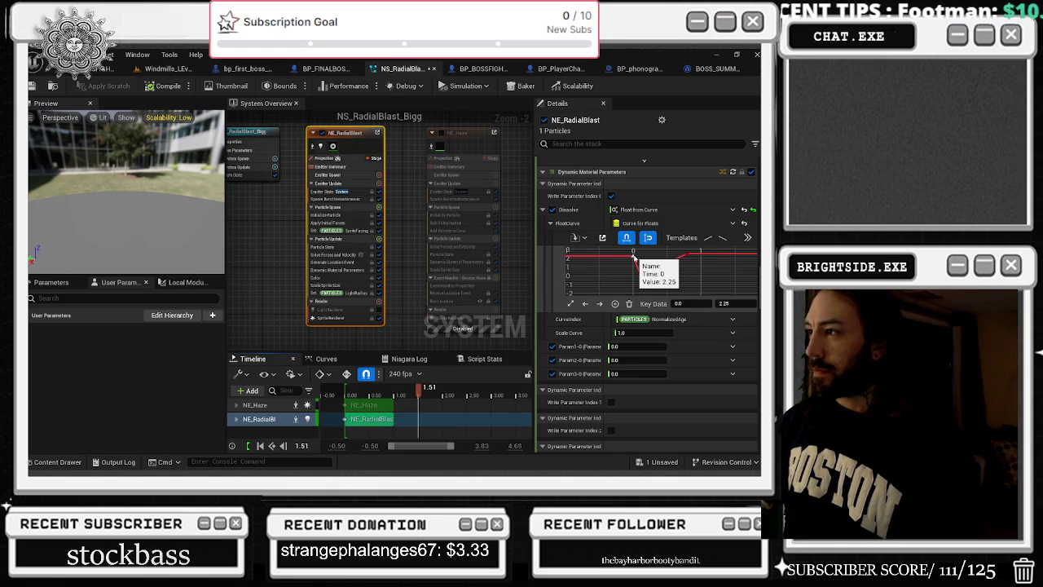
mouse_move(634, 257)
mouse_down()
mouse_move(666, 269)
mouse_move(633, 253)
mouse_move(627, 237)
mouse_up()
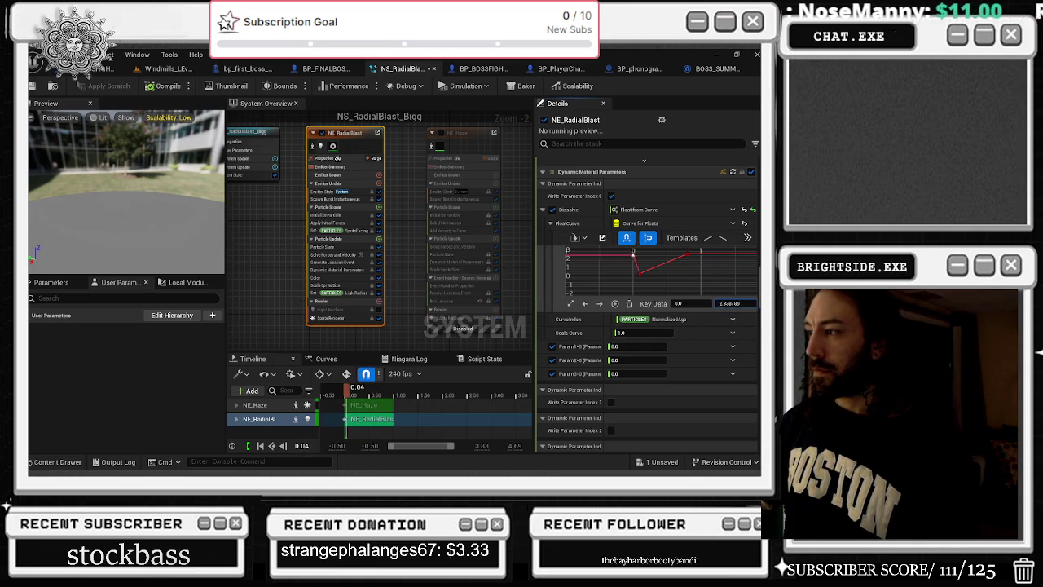
drag(633, 270, 636, 310)
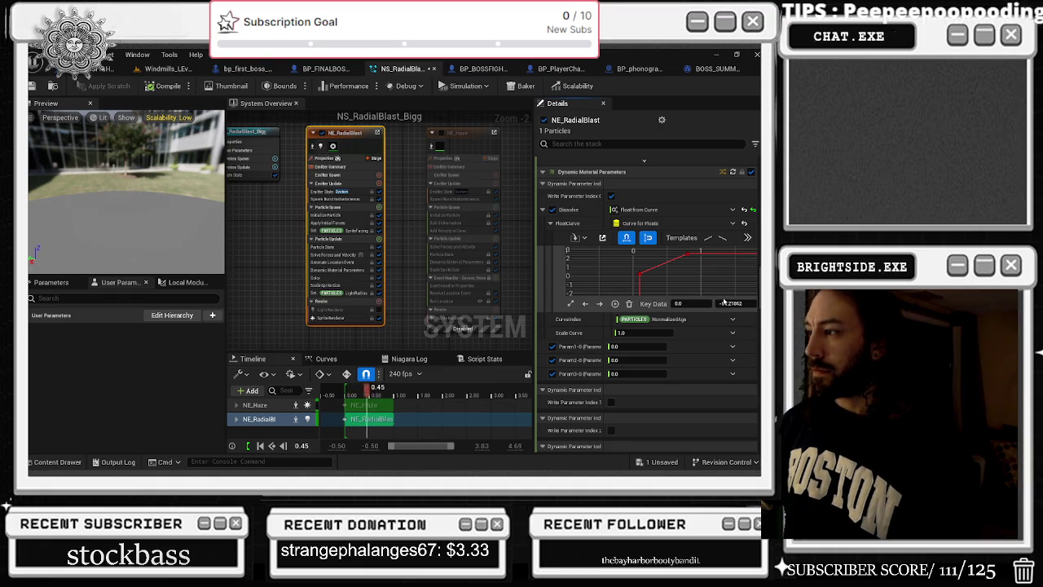
text(0)
key(Return)
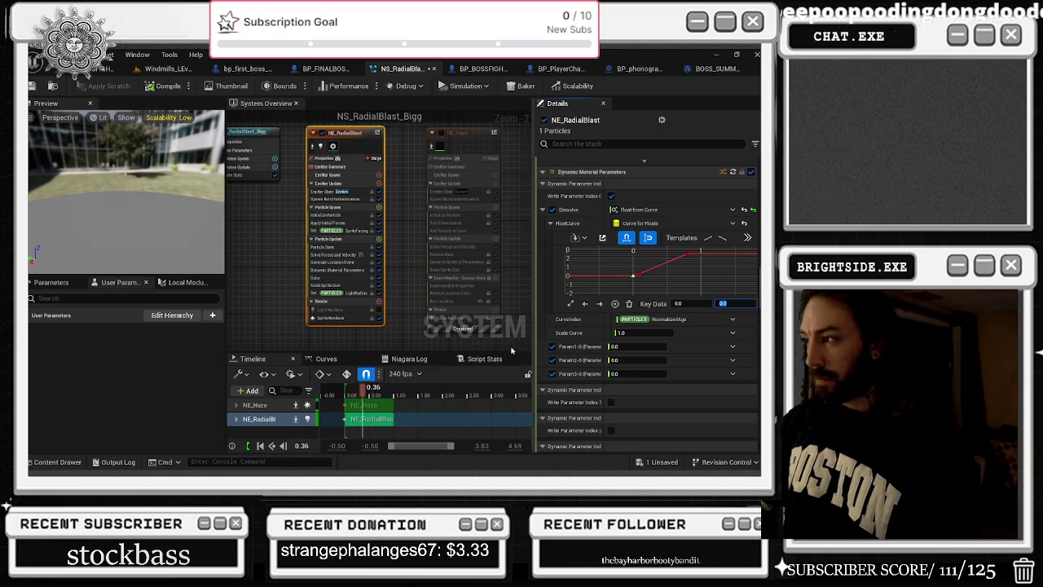
click(284, 446)
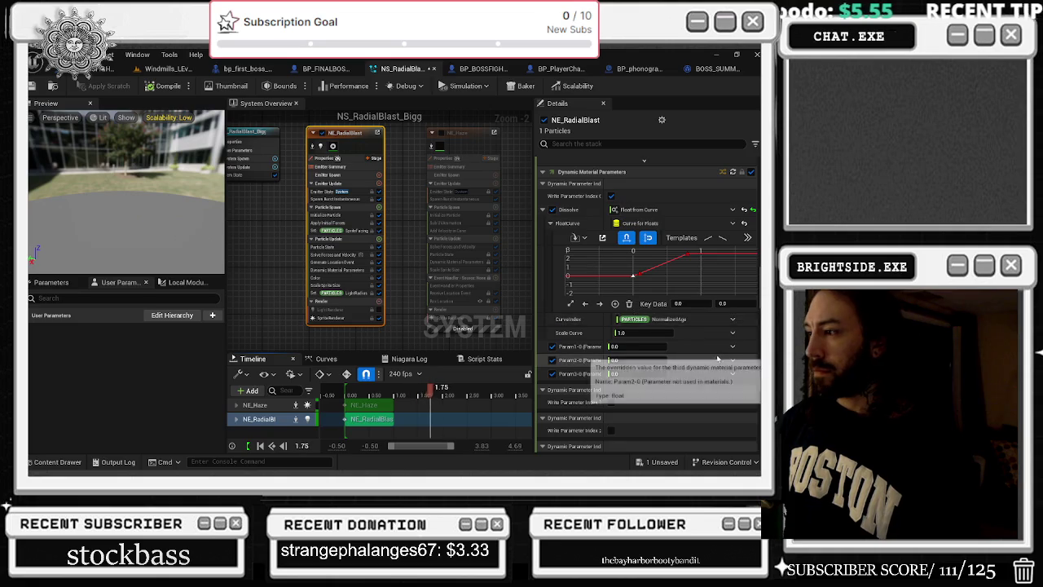
scroll(716, 354, down, 3)
scroll(718, 359, down, 6)
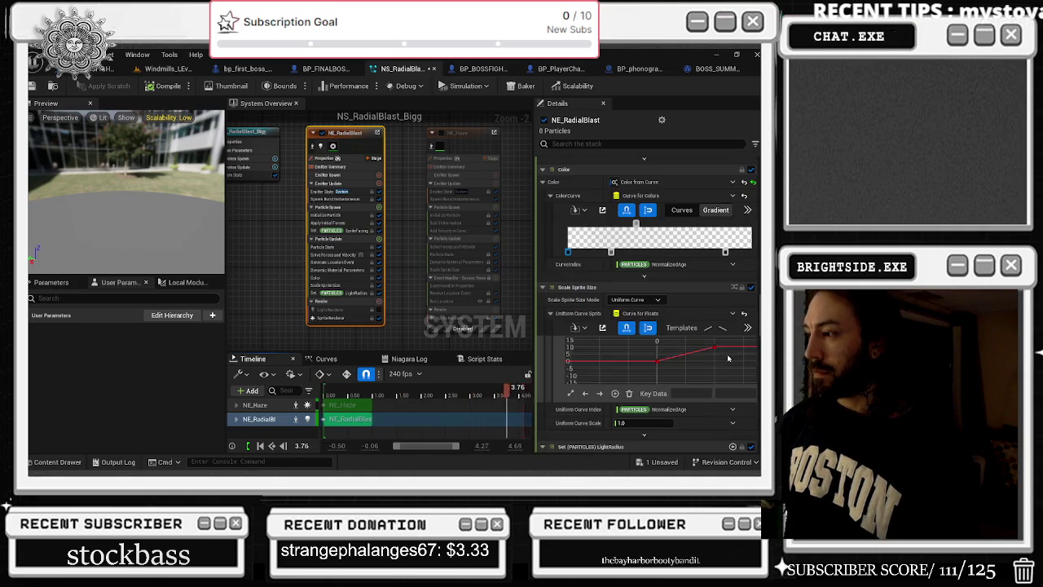
scroll(721, 392, down, 8)
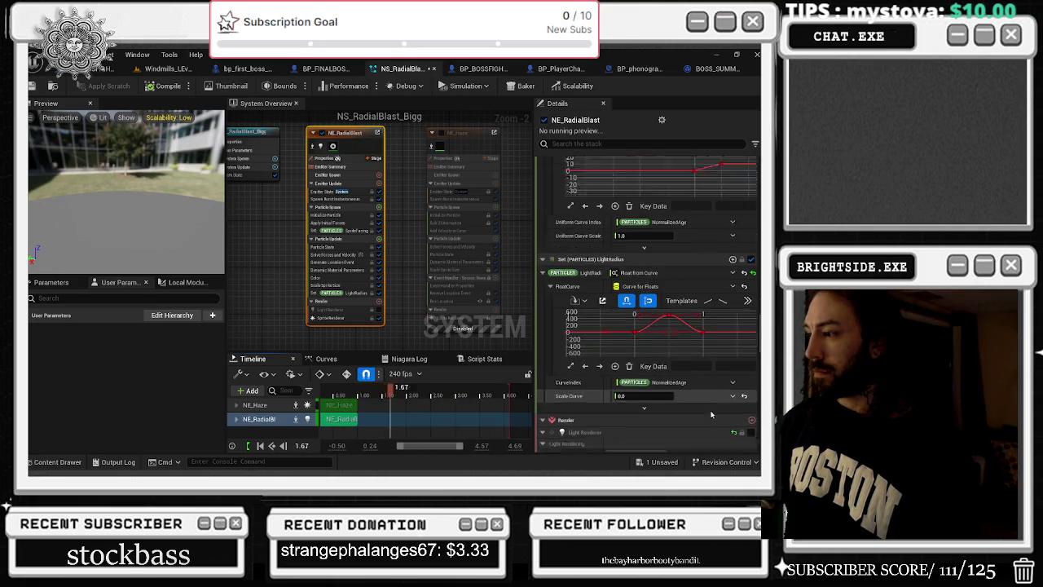
scroll(722, 361, down, 10)
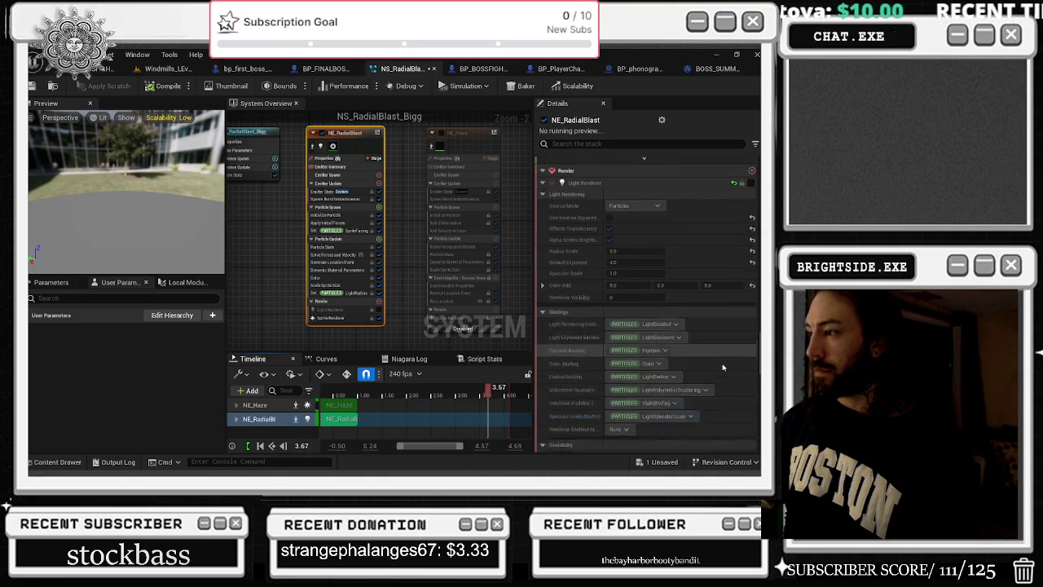
scroll(727, 372, down, 10)
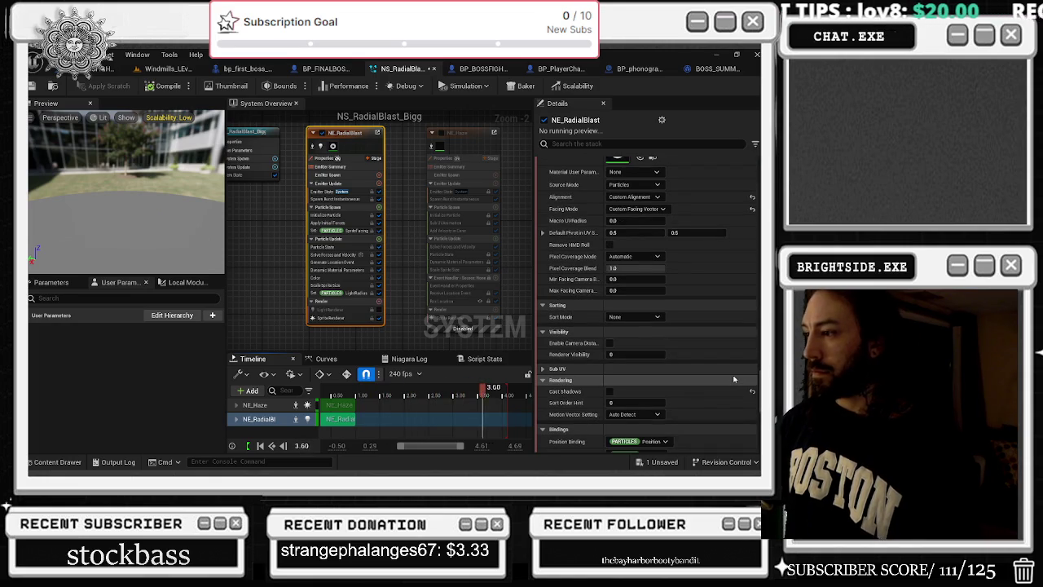
scroll(729, 378, down, 10)
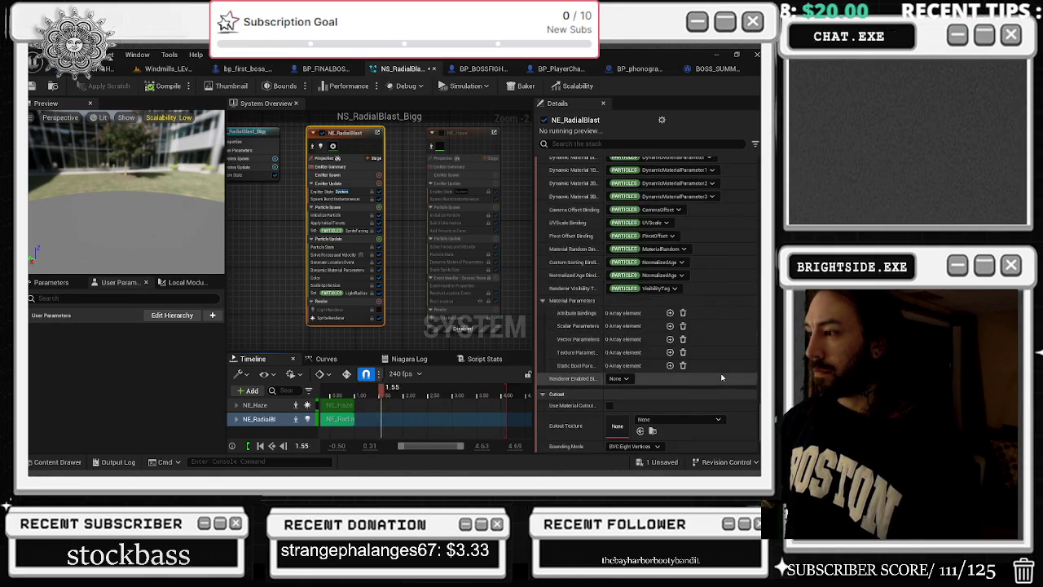
scroll(722, 377, down, 3)
scroll(722, 381, down, 1)
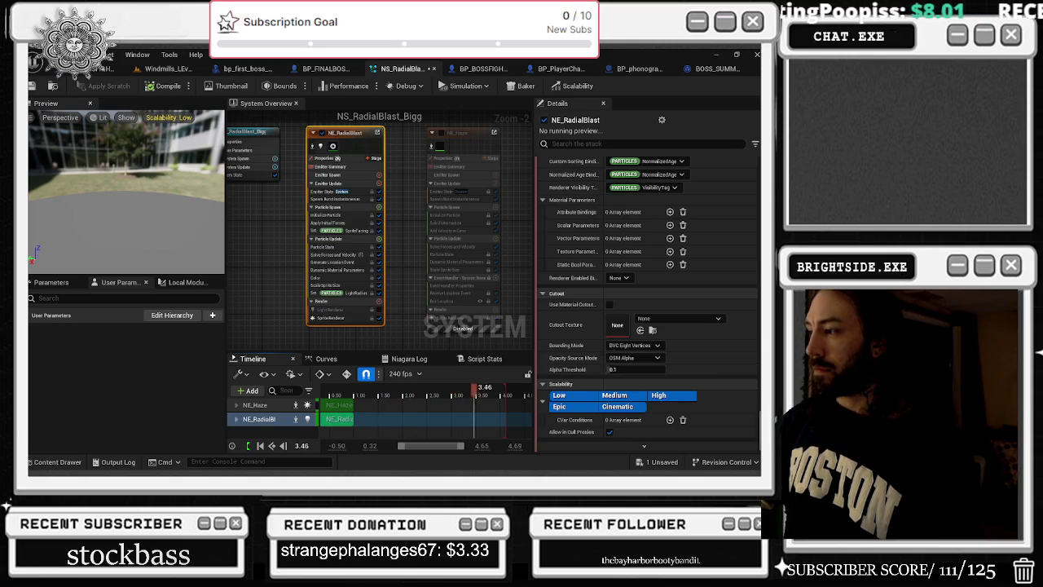
scroll(751, 161, up, 15)
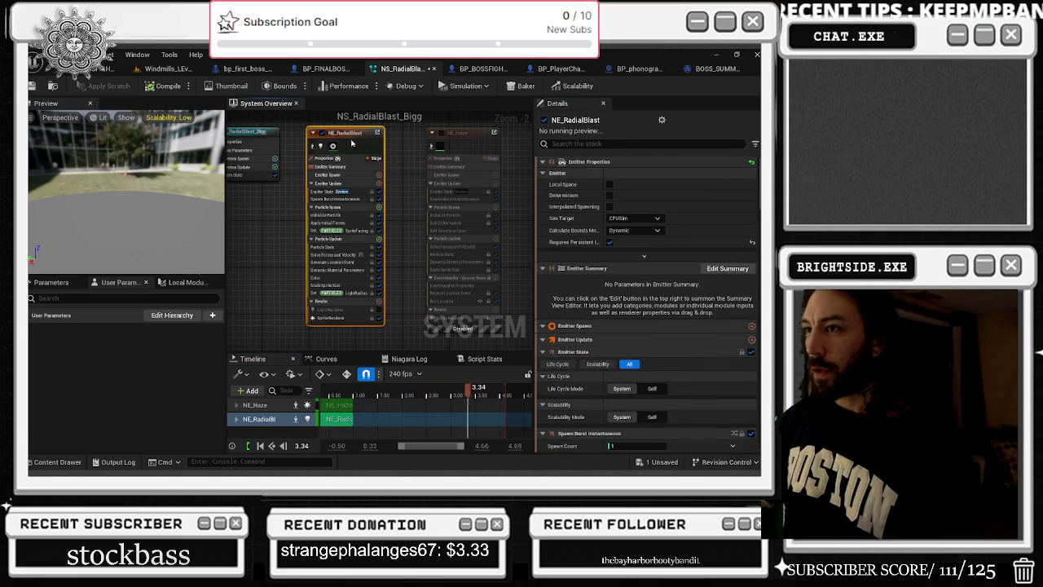
Select the NE_RadialBlast timeline track, shift its bar right, and expand the track
click(331, 317)
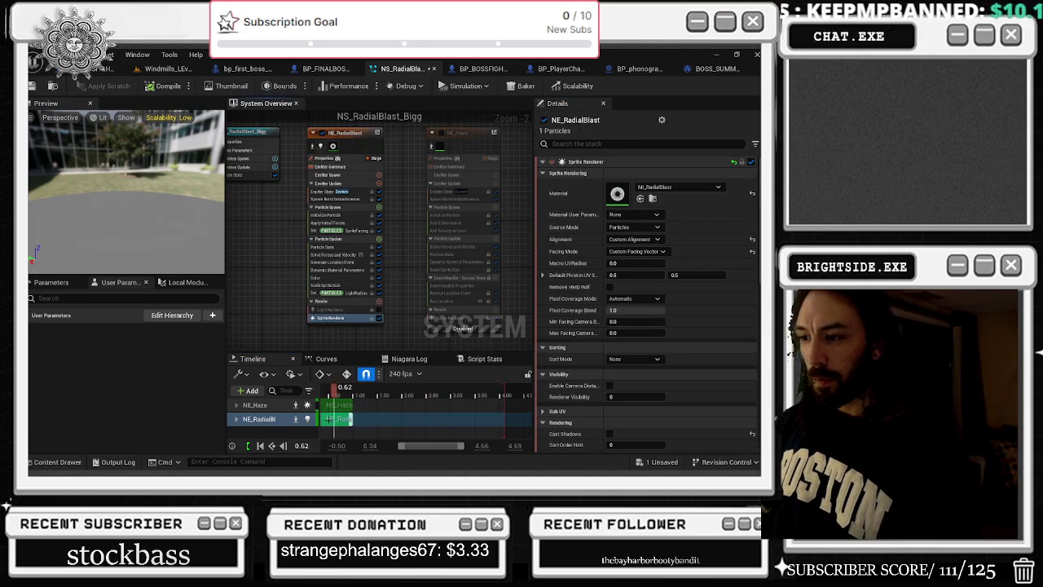
click(322, 419)
drag(322, 419, 357, 419)
right_click(356, 419)
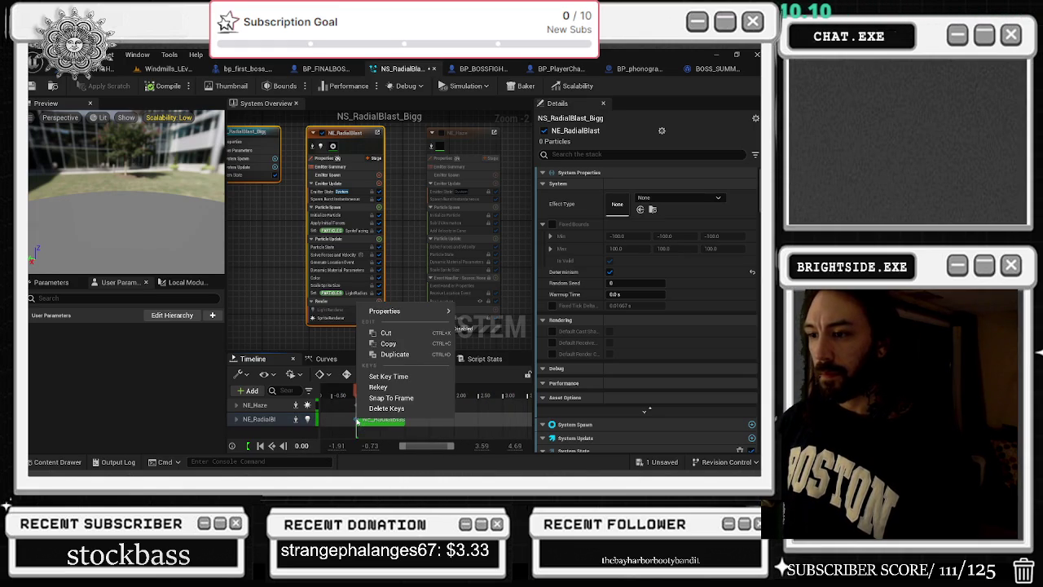
double_click(274, 419)
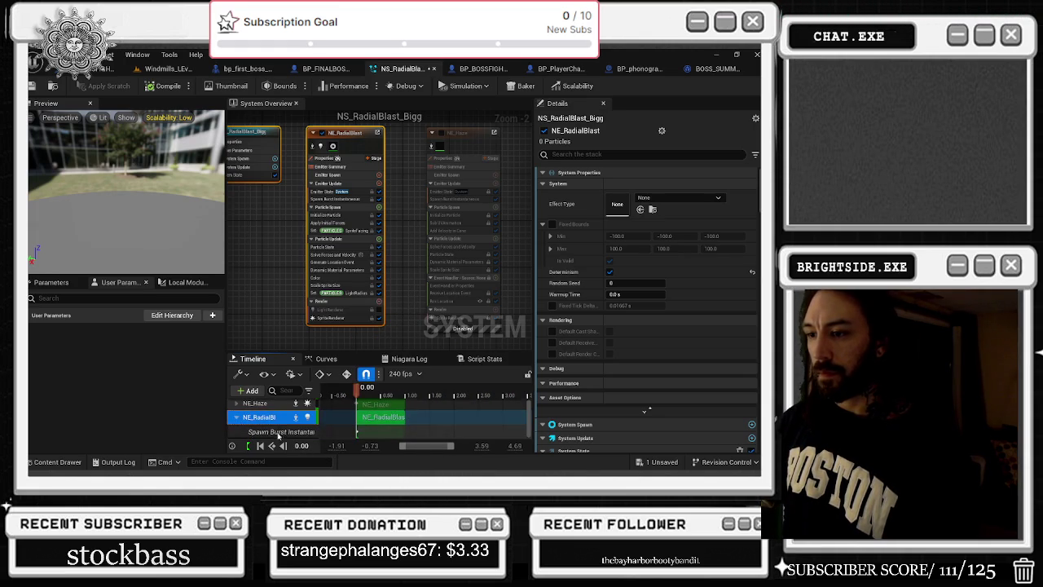
Check the blast bar's Properties > Parameters entry, then close the menu and select NE_RadialBlast
right_click(357, 431)
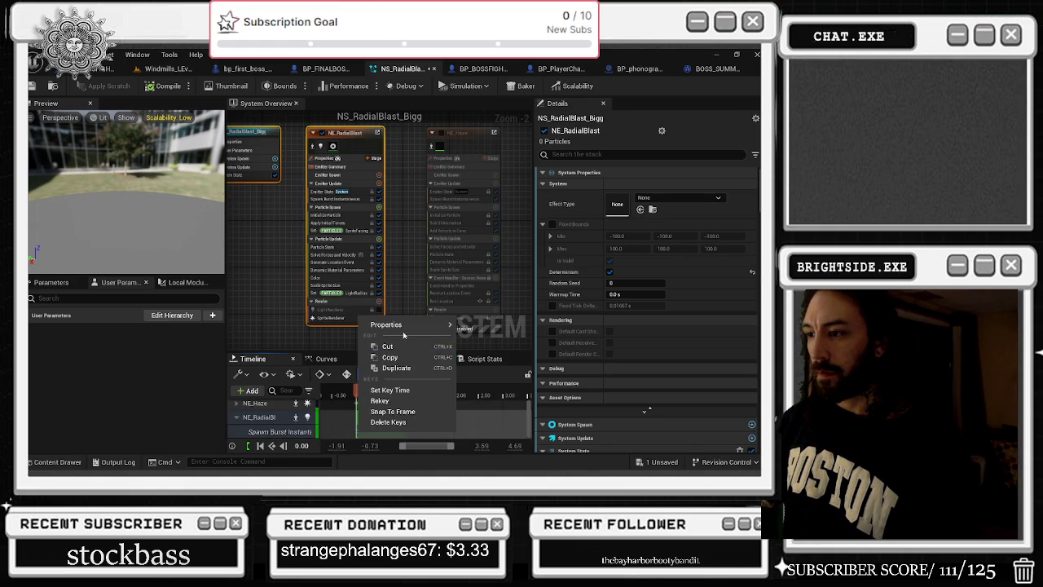
mouse_move(407, 325)
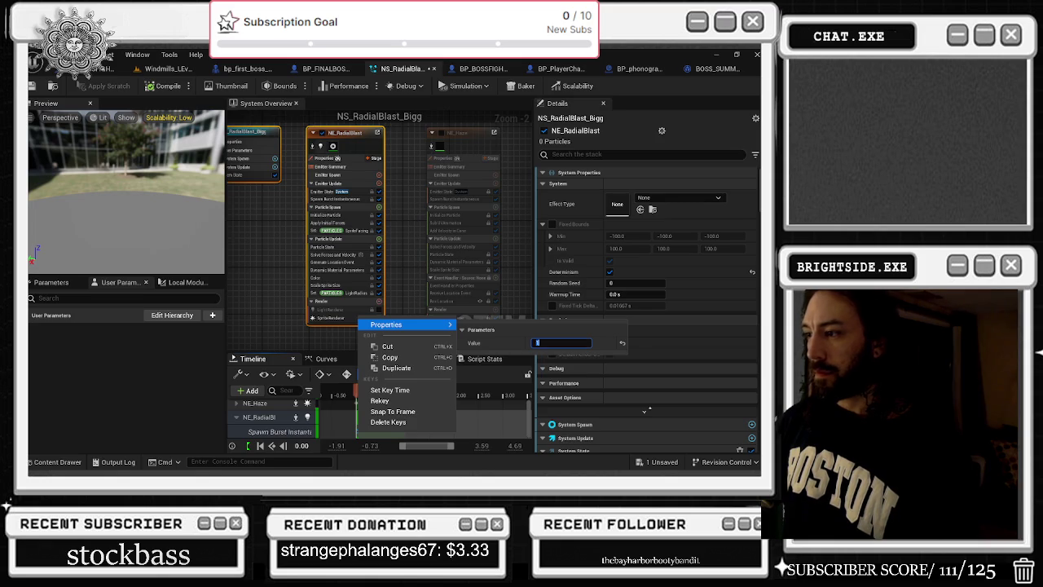
click(345, 391)
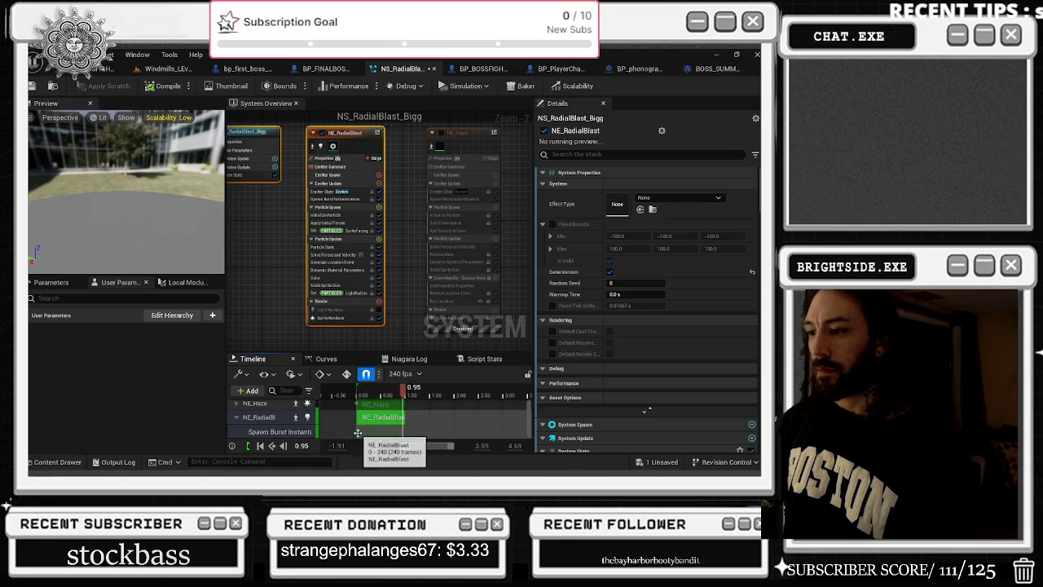
right_click(357, 431)
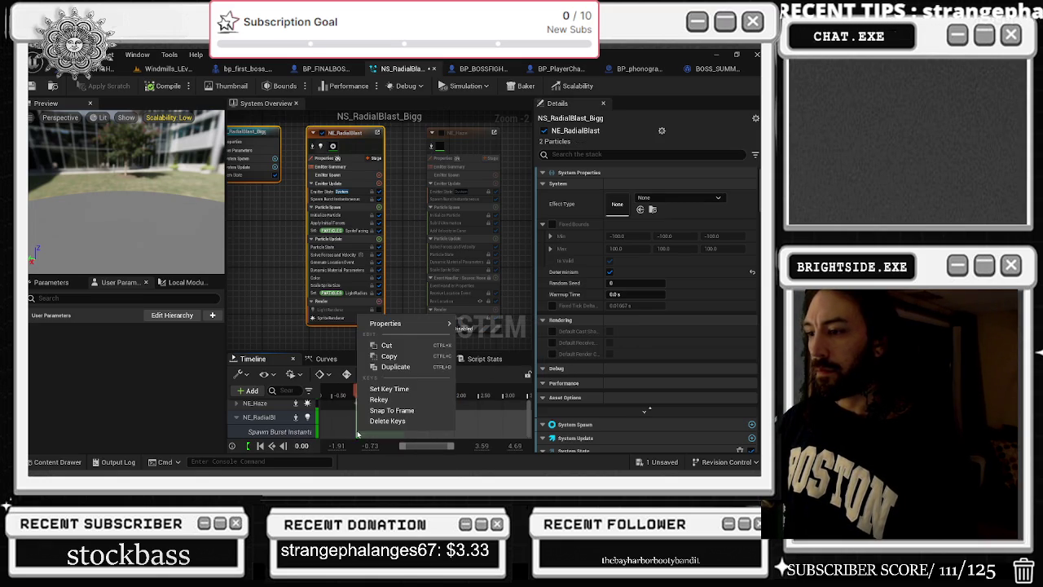
mouse_move(407, 324)
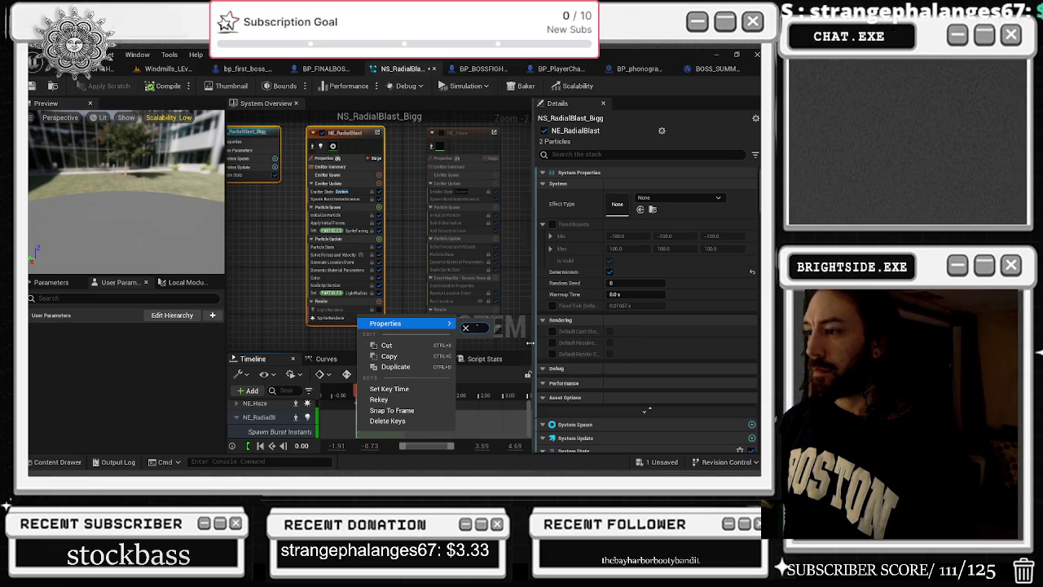
click(466, 327)
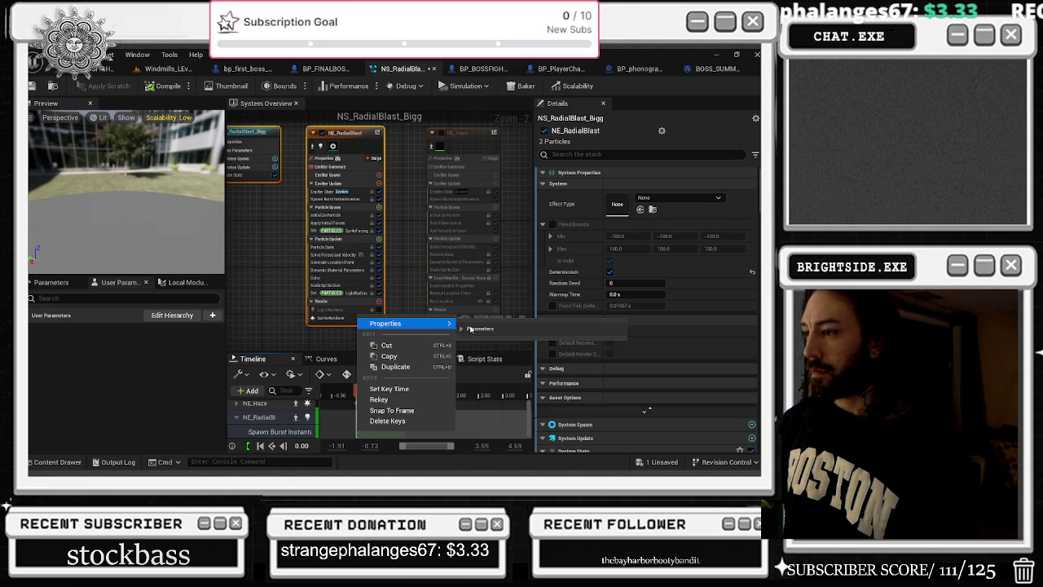
click(457, 327)
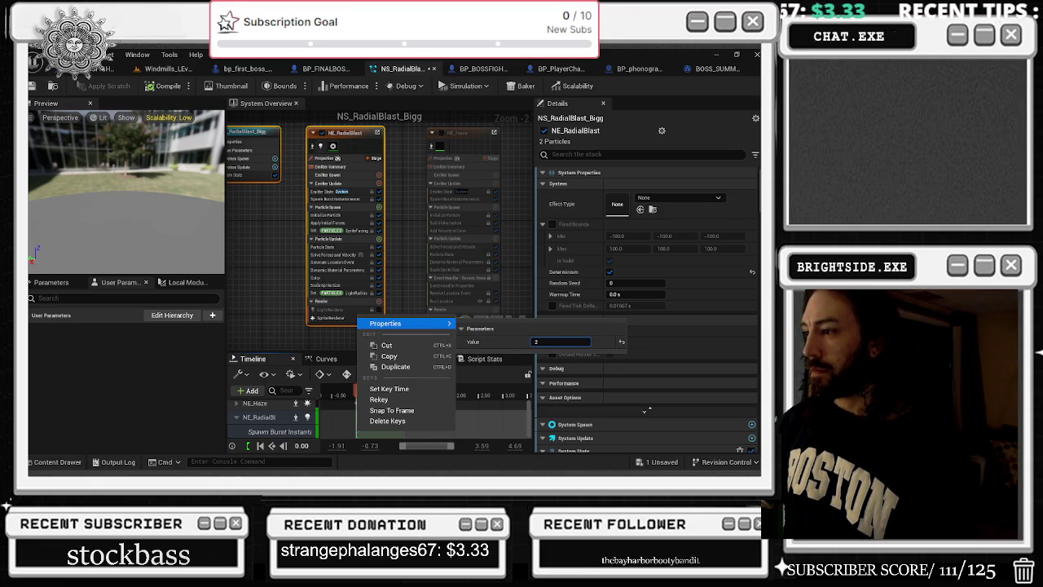
click(461, 329)
click(478, 272)
click(377, 162)
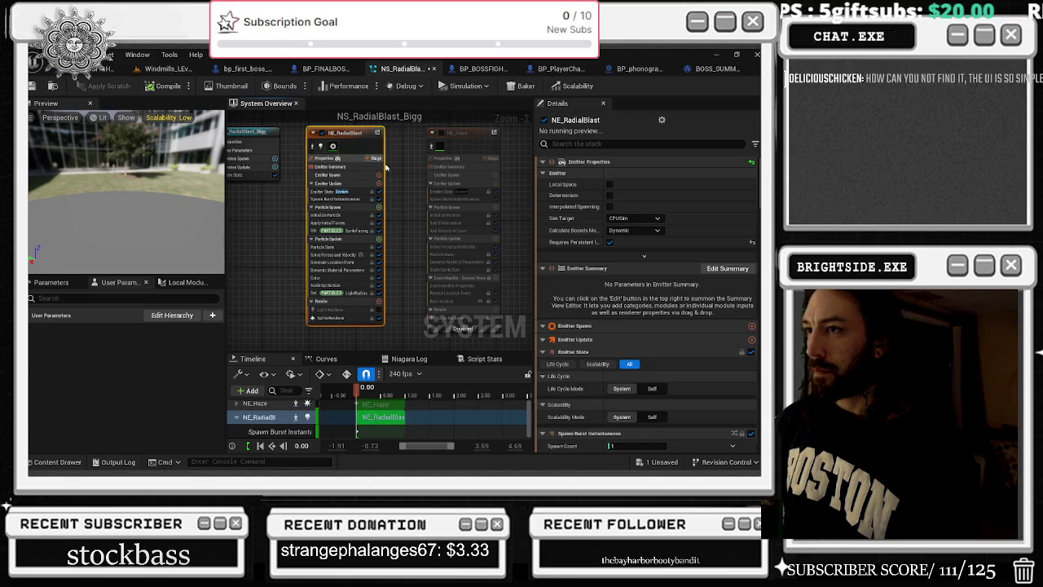
Scrub the blast preview to about 0.39 s and back, nudging the NE_RadialBlast node
click(356, 393)
drag(355, 393, 388, 398)
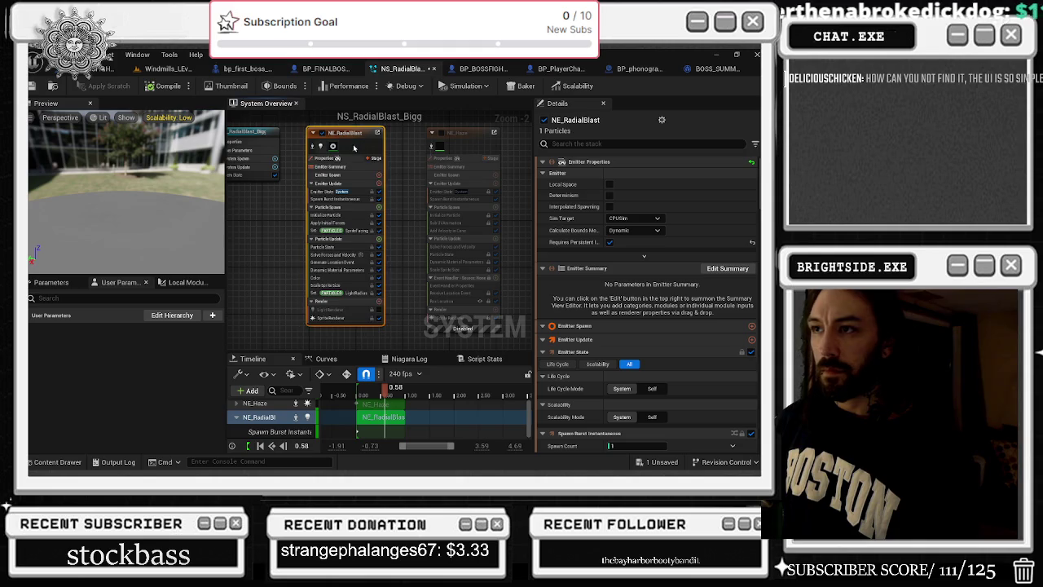
drag(356, 148, 345, 154)
click(356, 393)
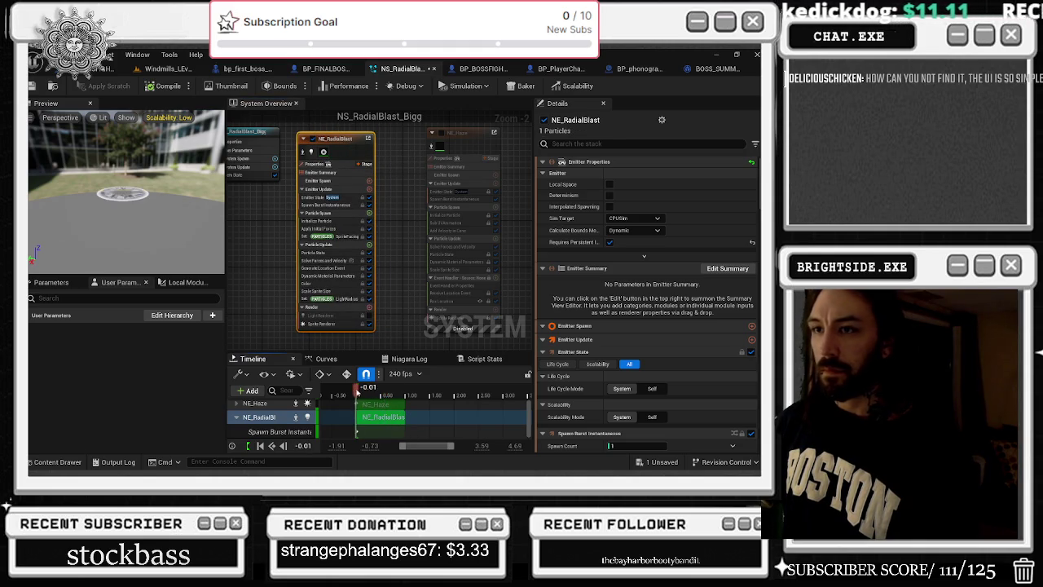
scroll(685, 299, down, 5)
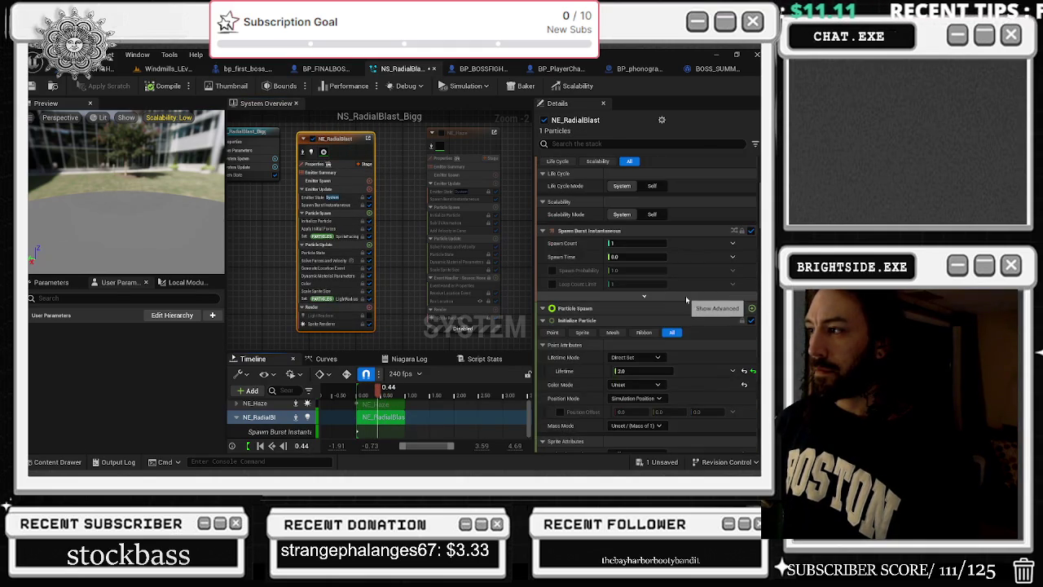
Enlarge the Timeline, replay the burst from zero, and open the particle Color module
click(250, 445)
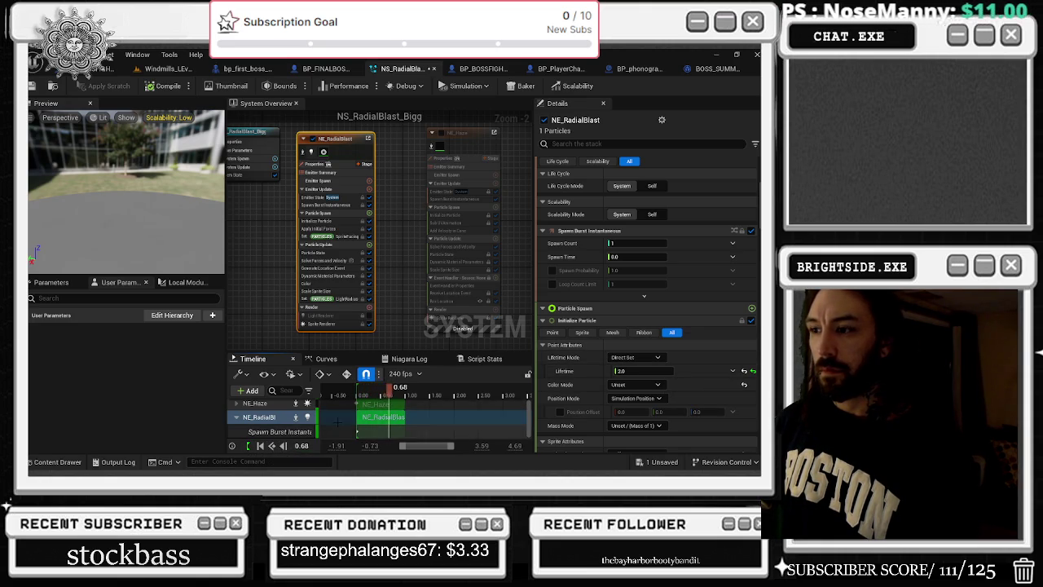
drag(390, 352, 387, 323)
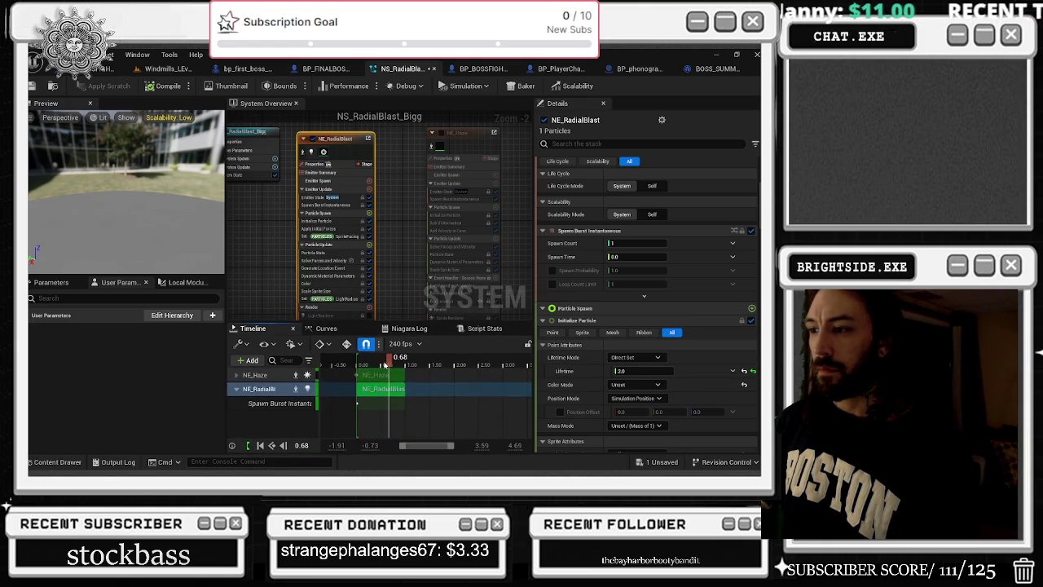
click(260, 447)
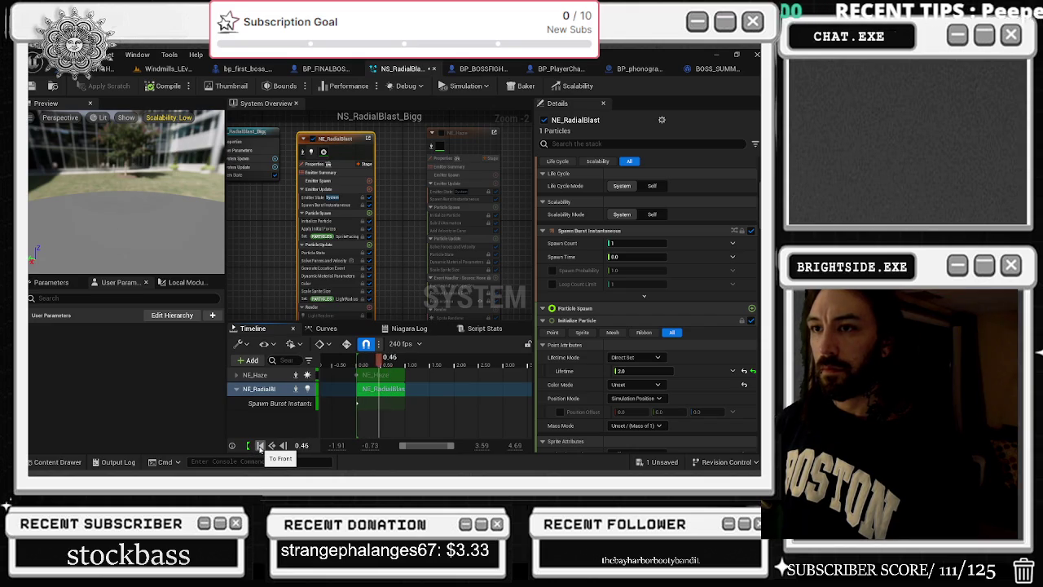
scroll(618, 261, down, 5)
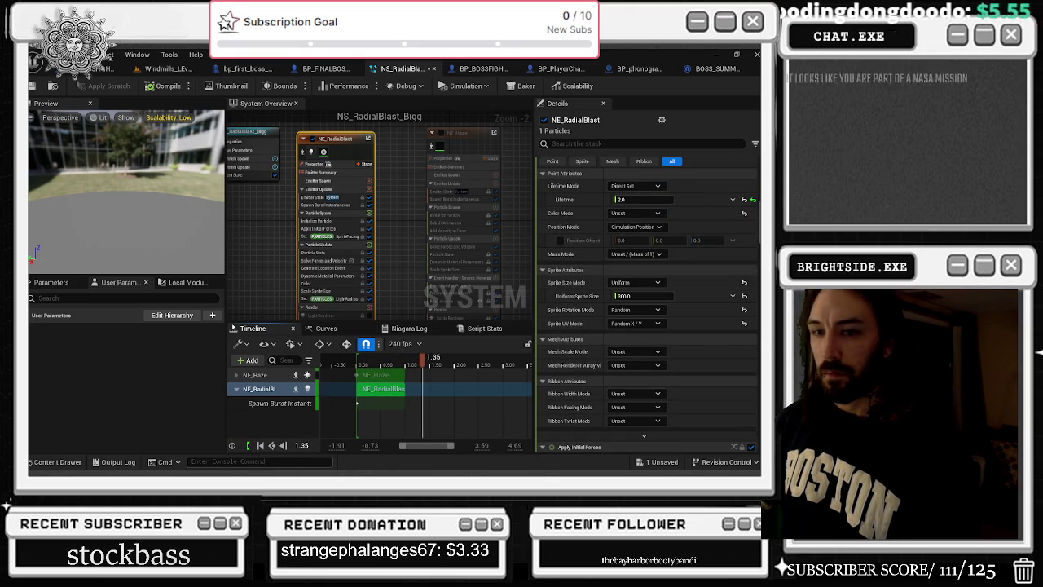
click(271, 445)
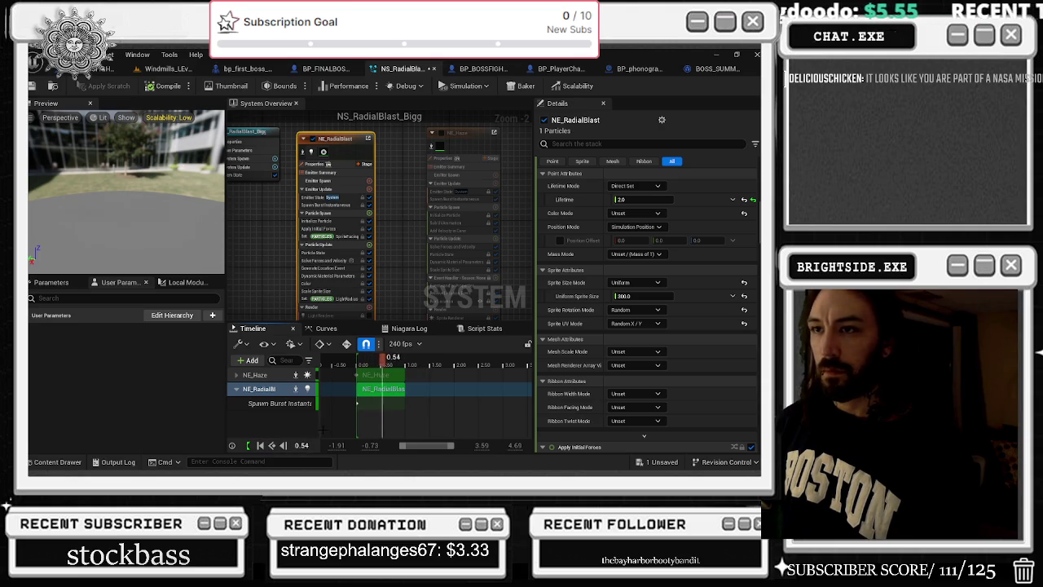
click(262, 446)
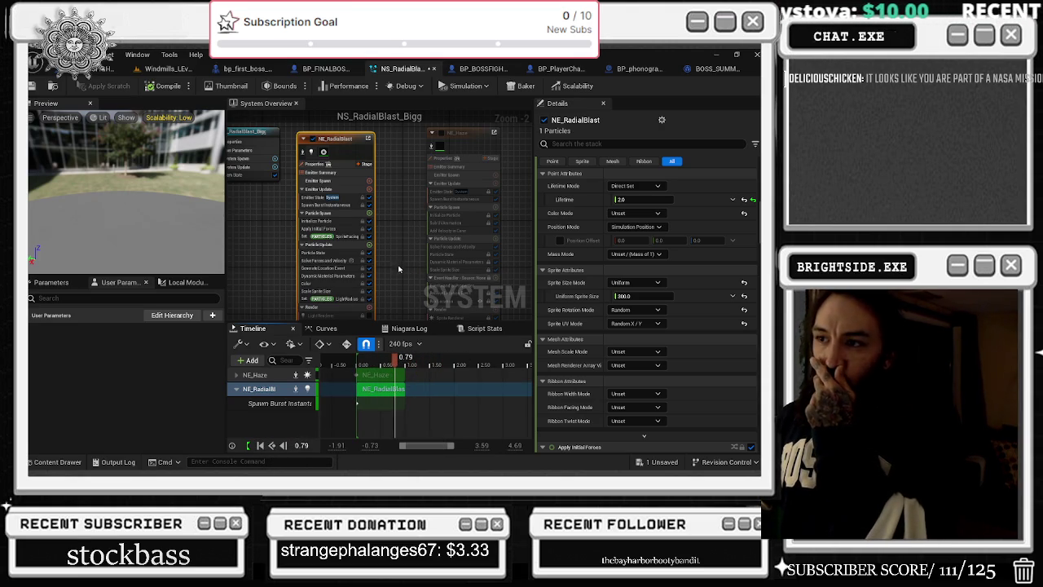
click(322, 283)
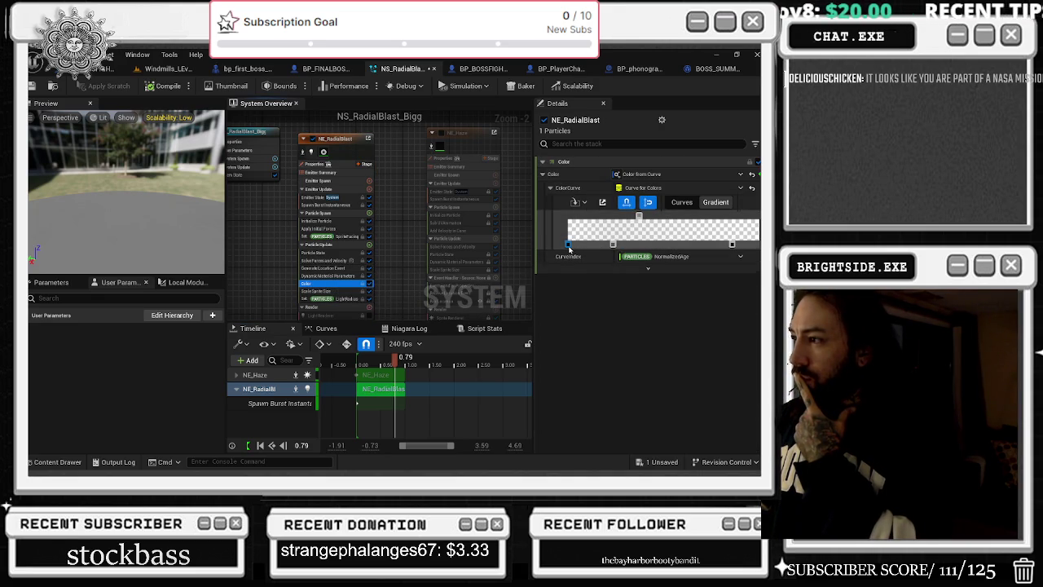
Remove the gradient's middle colour stop, slide the top stop along, then reset the colour curve
drag(614, 244, 560, 247)
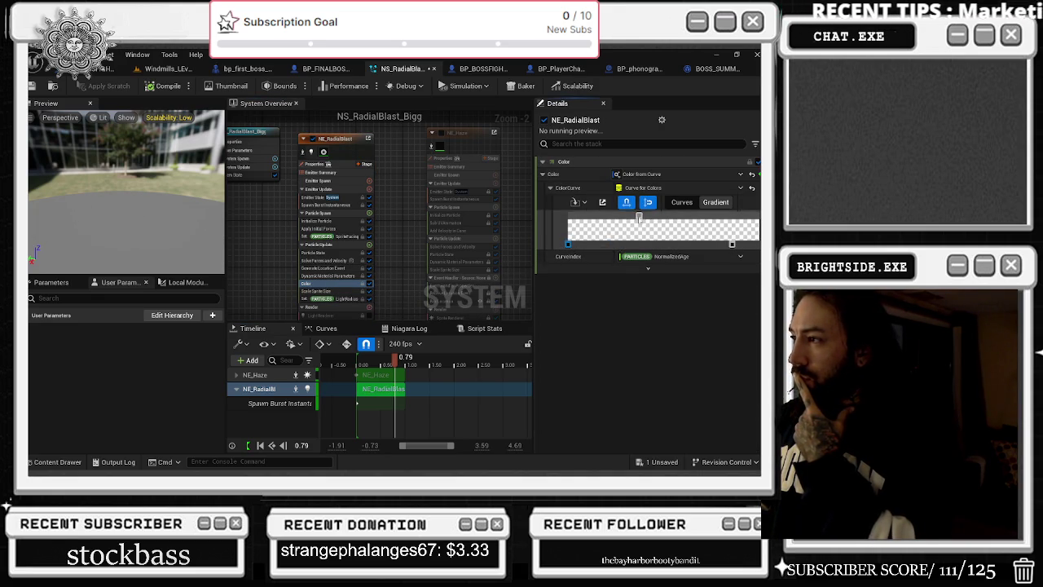
drag(637, 216, 531, 228)
drag(396, 358, 356, 369)
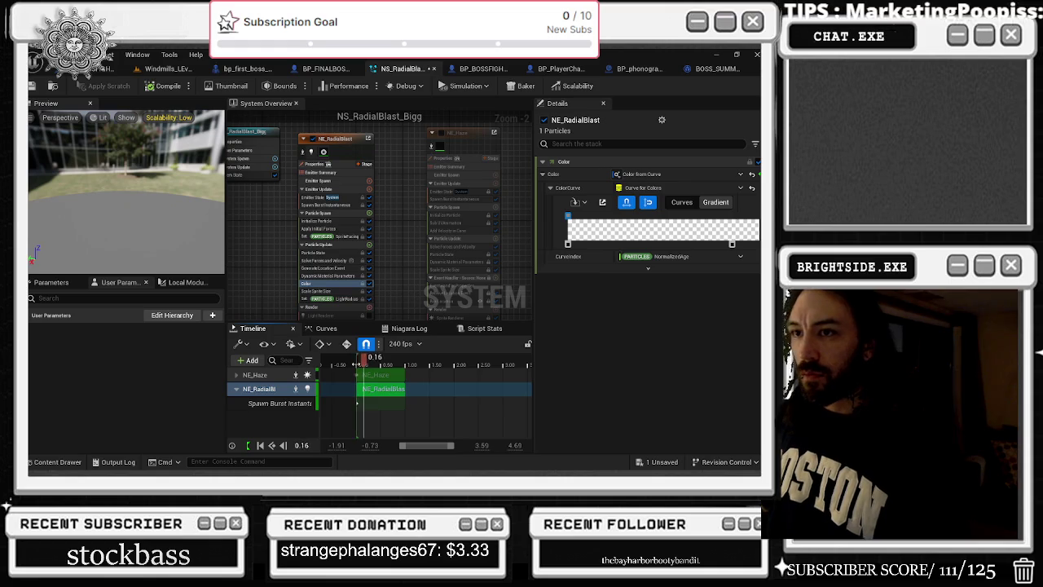
drag(568, 216, 652, 215)
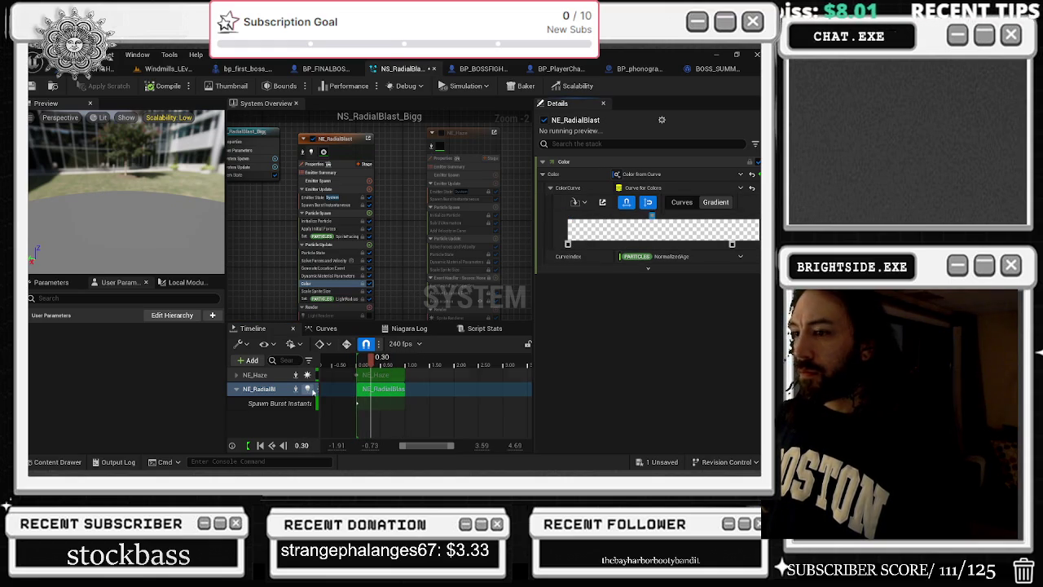
drag(370, 359, 359, 364)
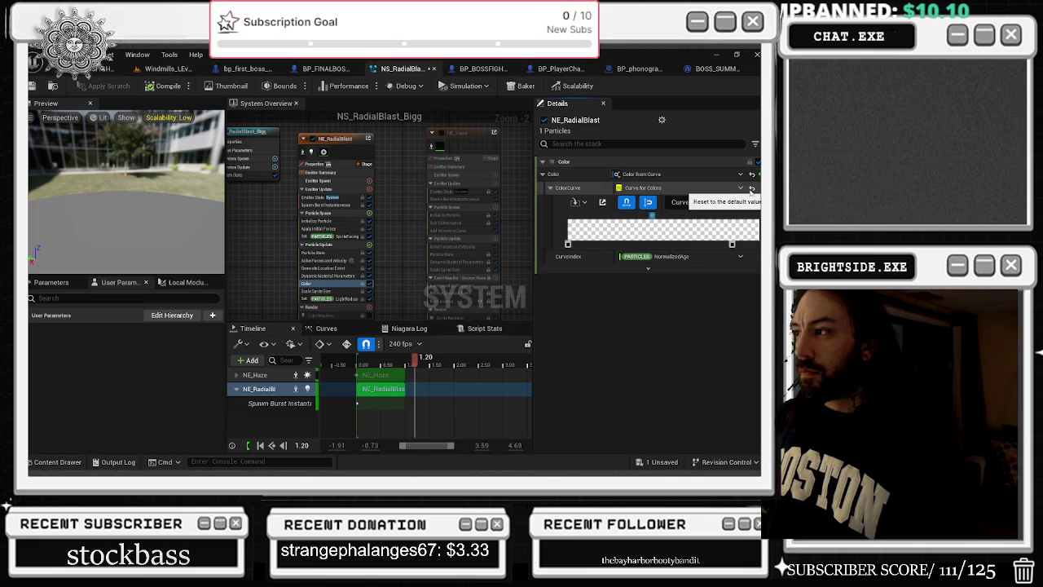
click(752, 189)
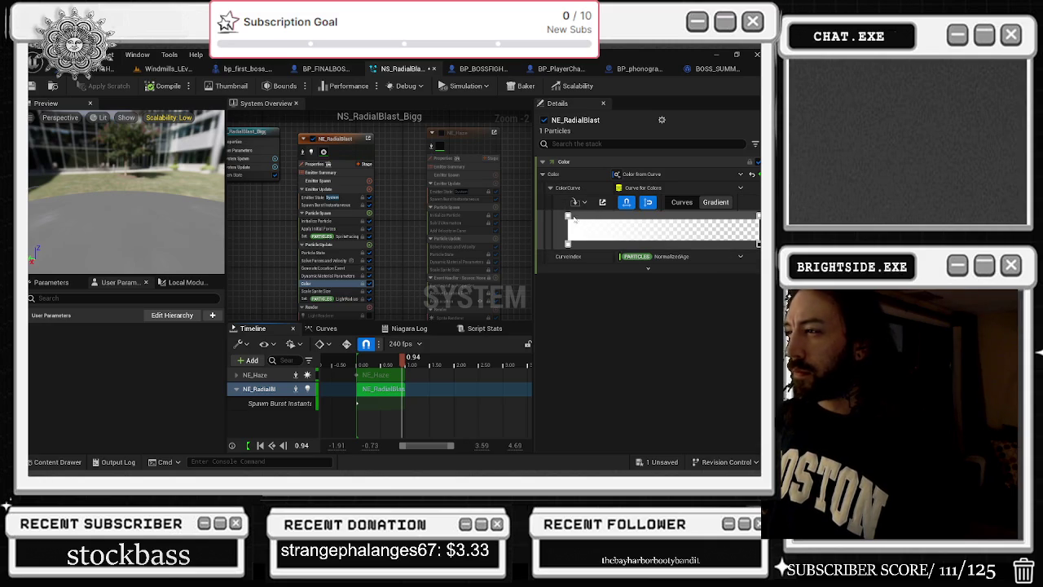
Add colour and opacity stops and arrange them into a white-to-transparent gradient
click(669, 245)
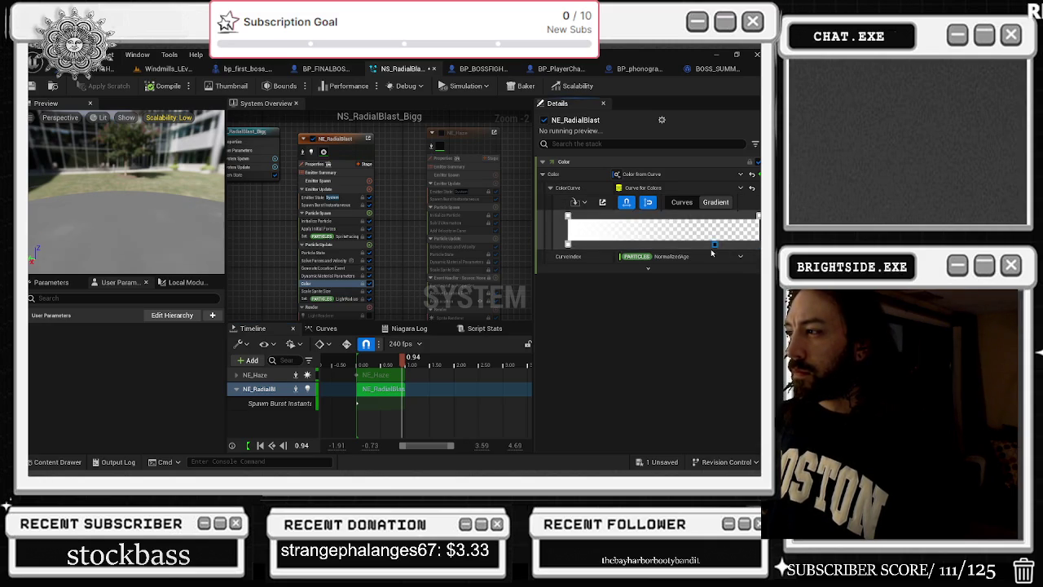
drag(669, 244, 649, 244)
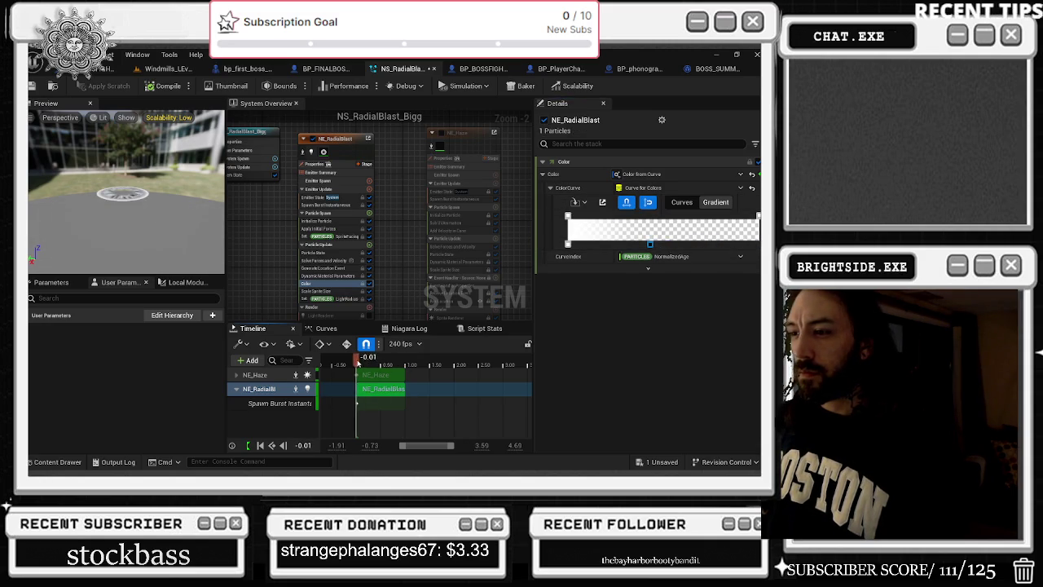
click(608, 215)
drag(398, 358, 357, 367)
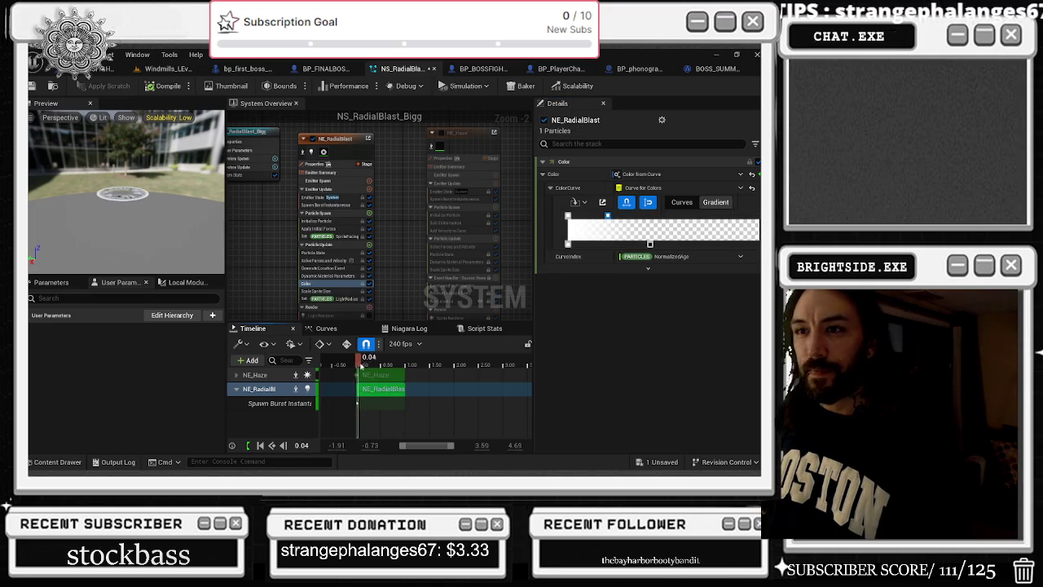
drag(608, 215, 757, 217)
drag(651, 243, 758, 244)
drag(568, 215, 672, 215)
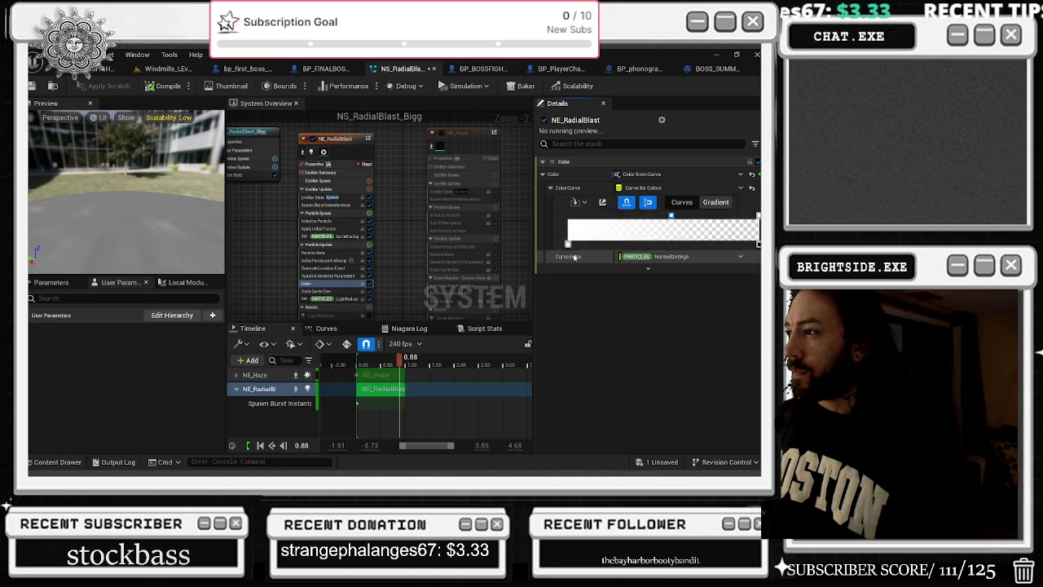
drag(568, 243, 707, 242)
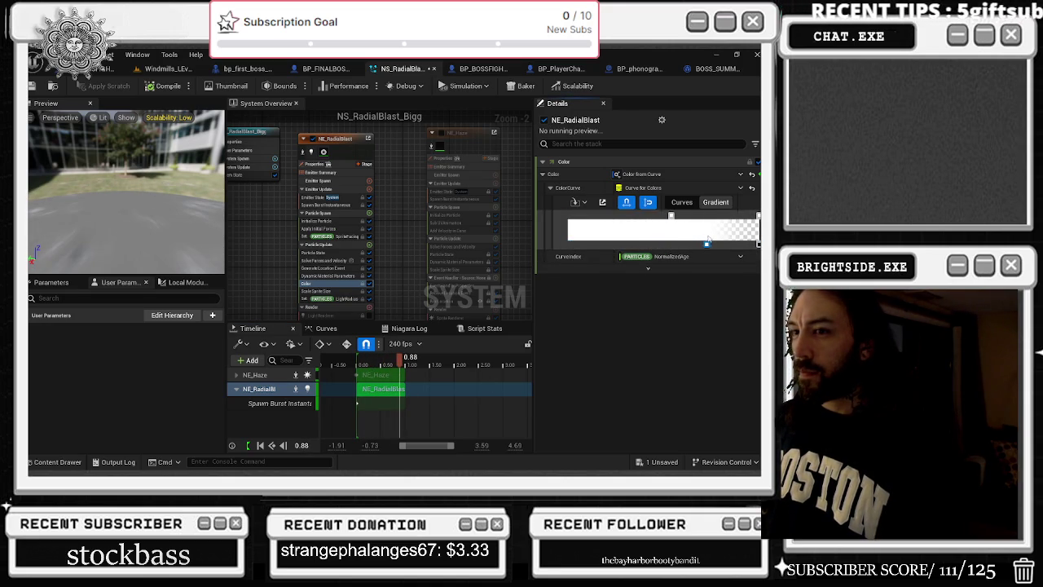
click(364, 368)
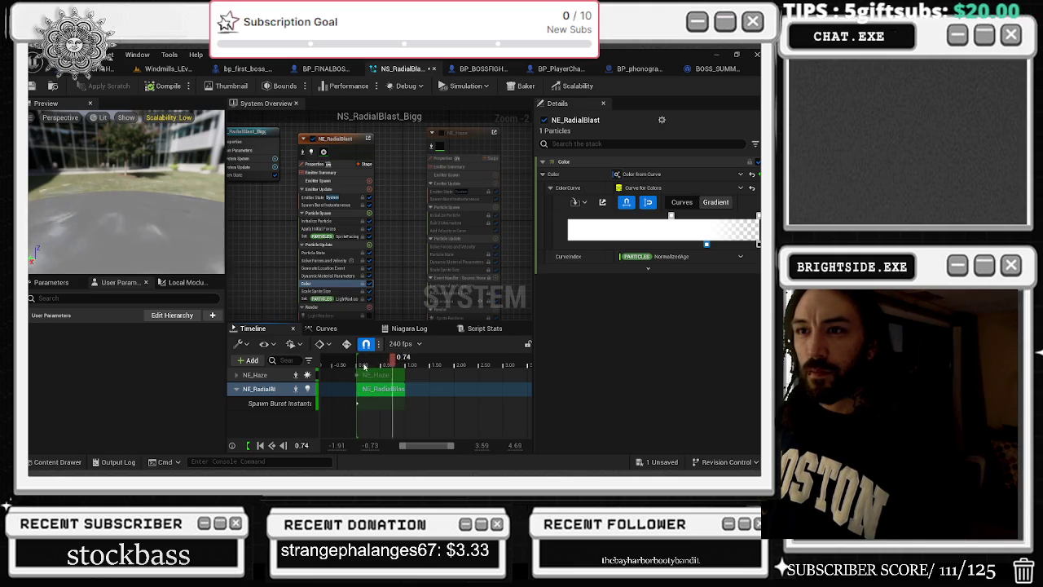
Pull the white section and transparency falloff earlier, add and delete a stop, then undo
drag(707, 244, 606, 244)
mouse_move(718, 245)
mouse_down()
mouse_move(613, 244)
mouse_move(636, 248)
mouse_up()
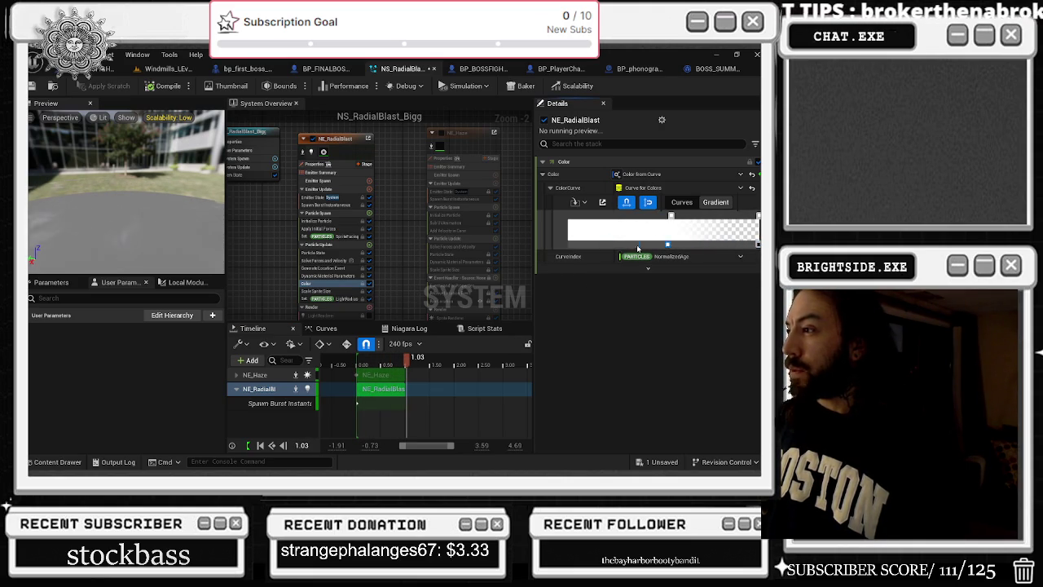
mouse_move(637, 247)
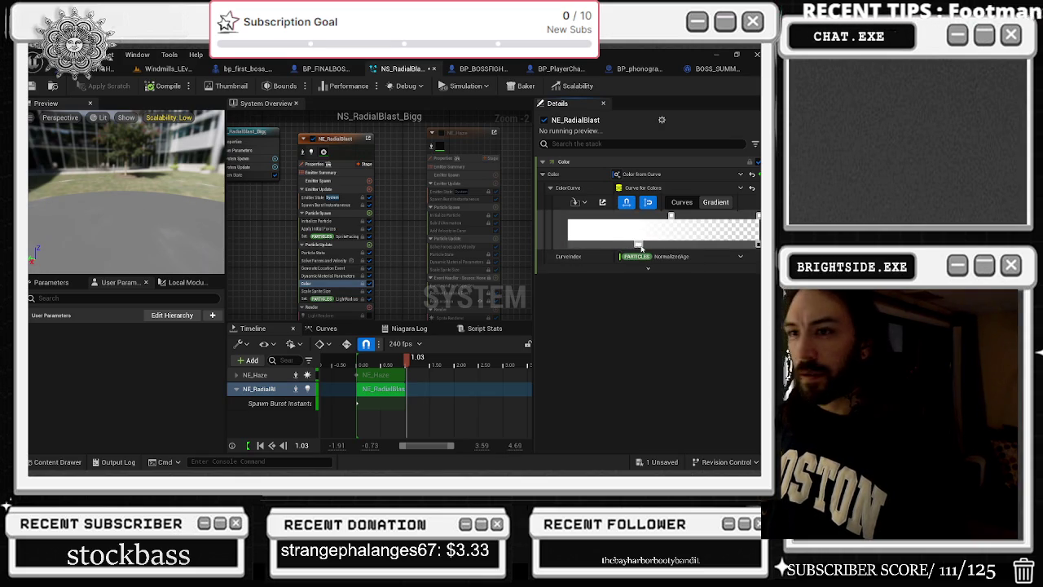
double_click(651, 245)
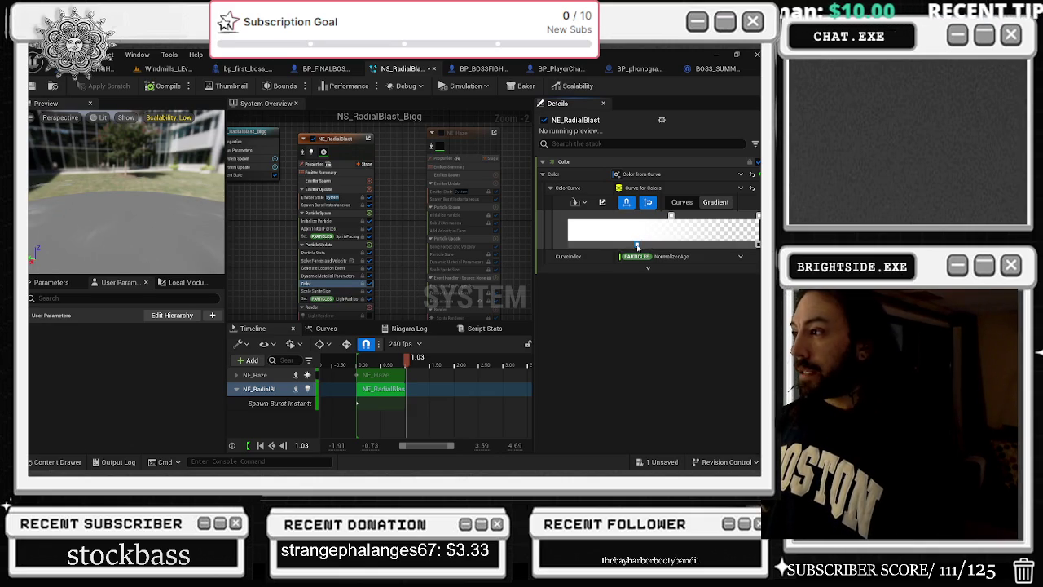
key(Delete)
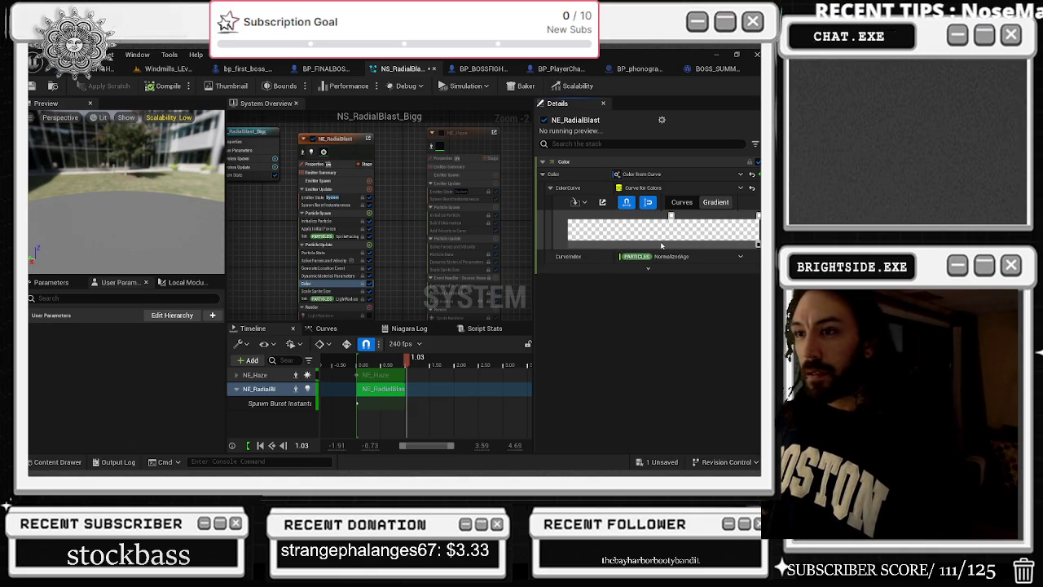
key(ctrl+z)
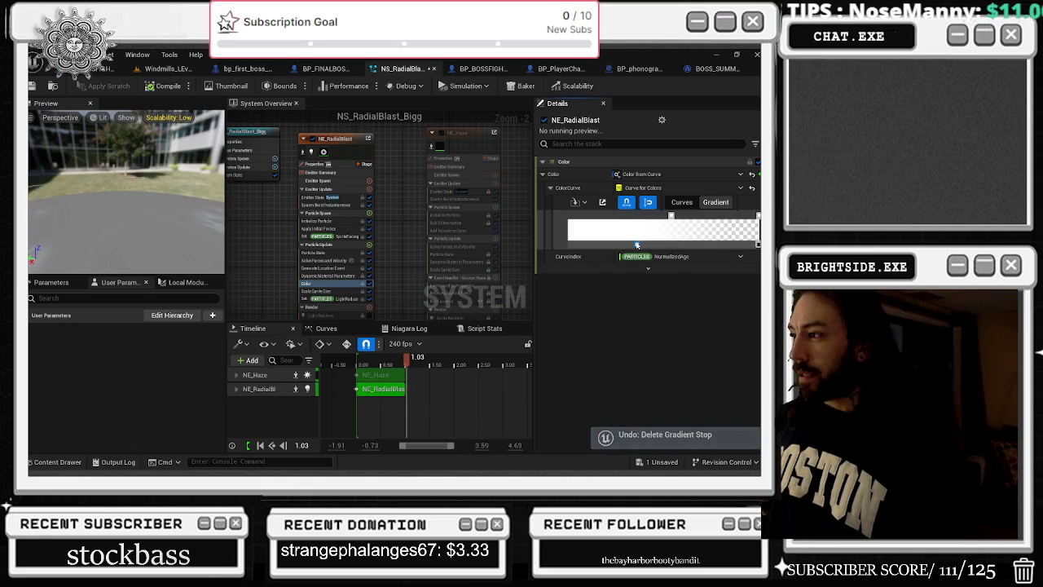
right_click(637, 245)
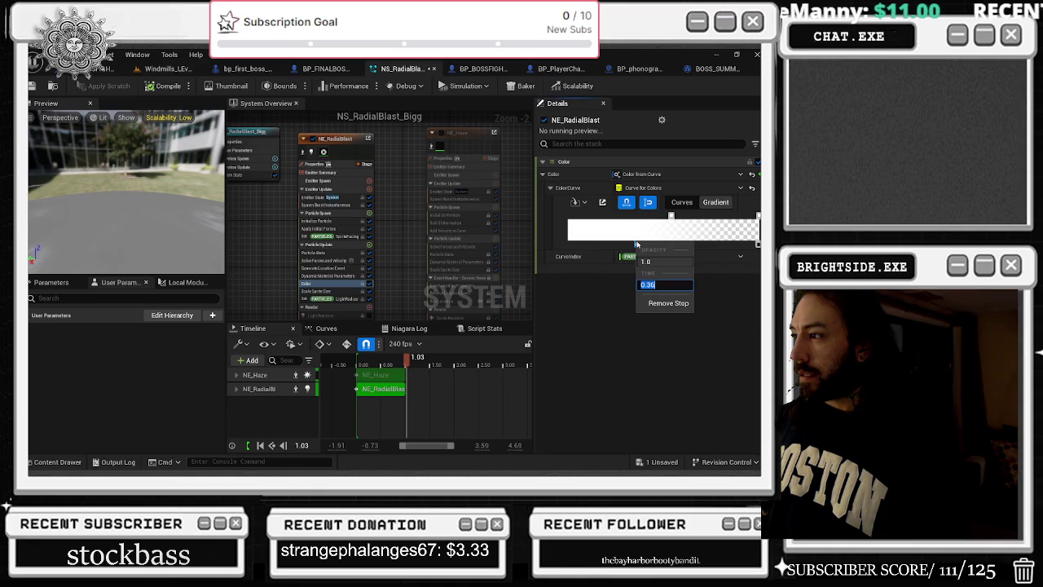
click(624, 234)
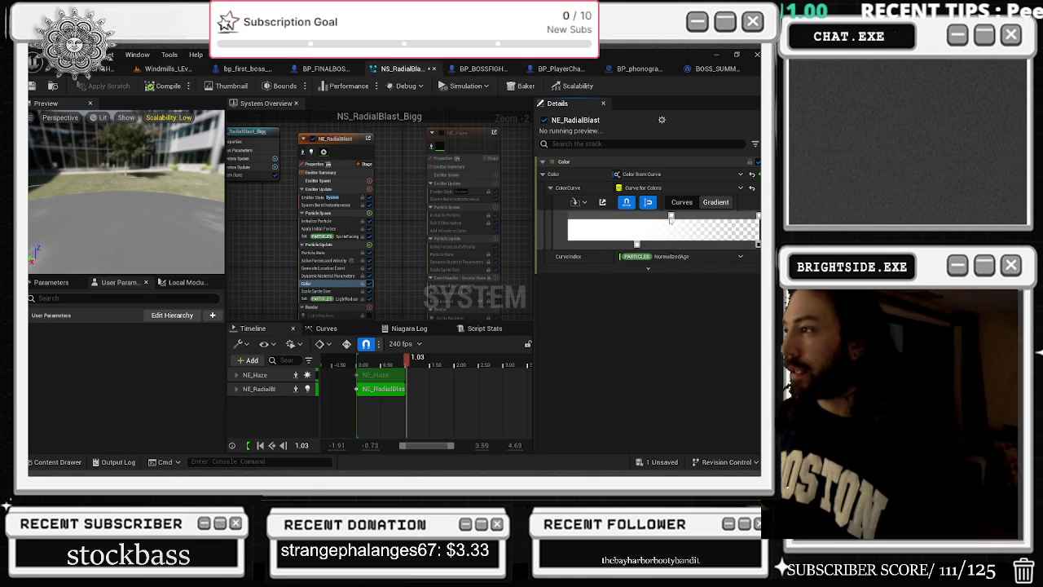
double_click(671, 216)
click(678, 215)
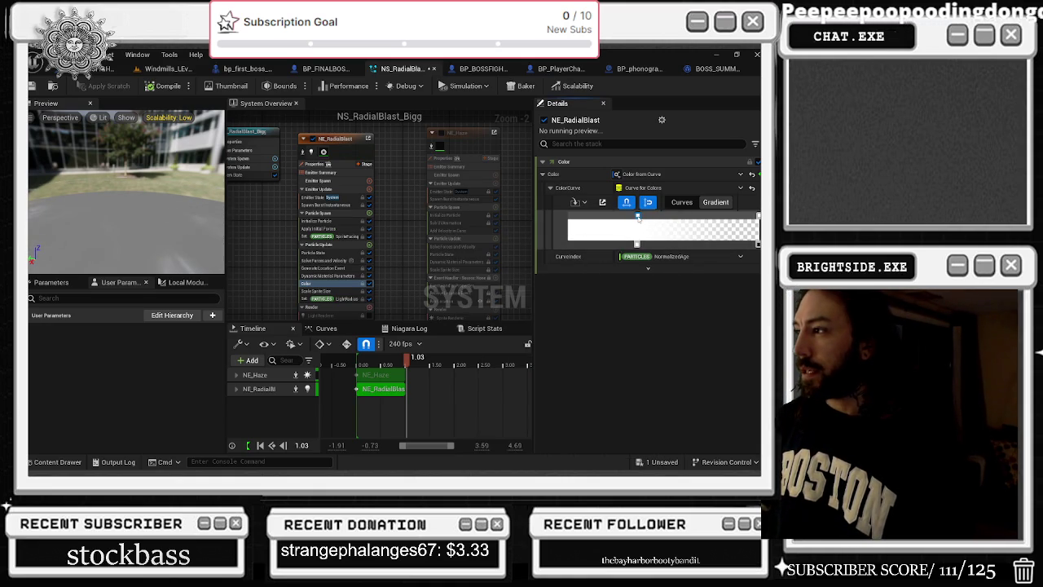
double_click(636, 216)
drag(561, 314, 562, 365)
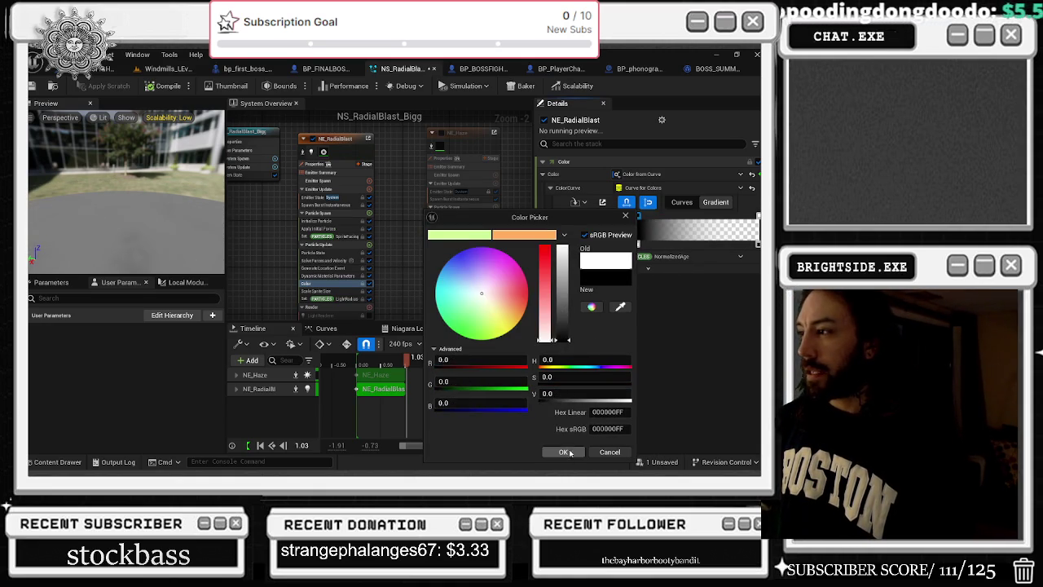
click(564, 453)
double_click(637, 217)
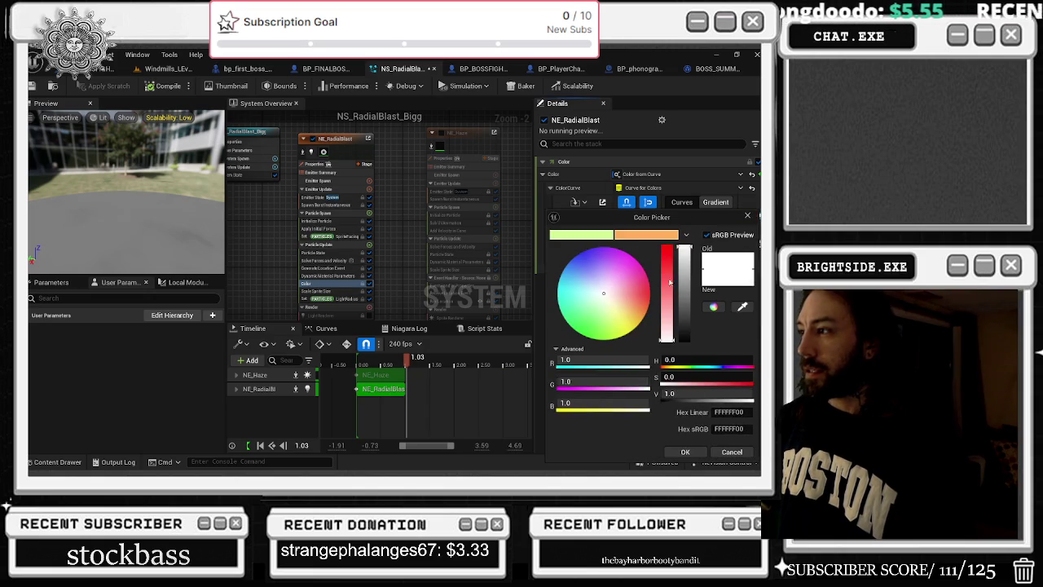
click(685, 454)
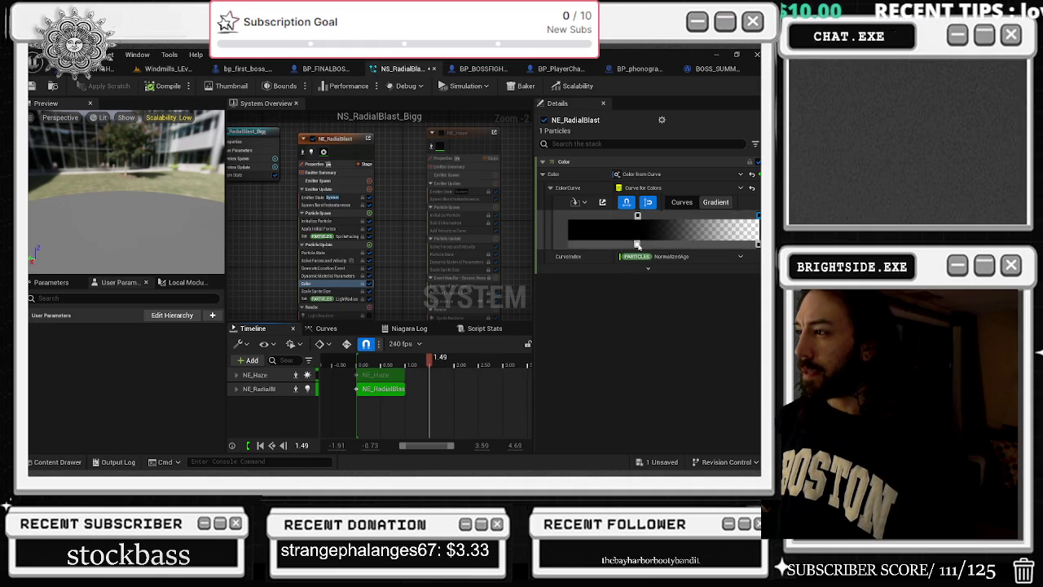
Move the gradient's fade-to-transparent stop earlier and scrub the preview to check the blast
drag(638, 245, 700, 244)
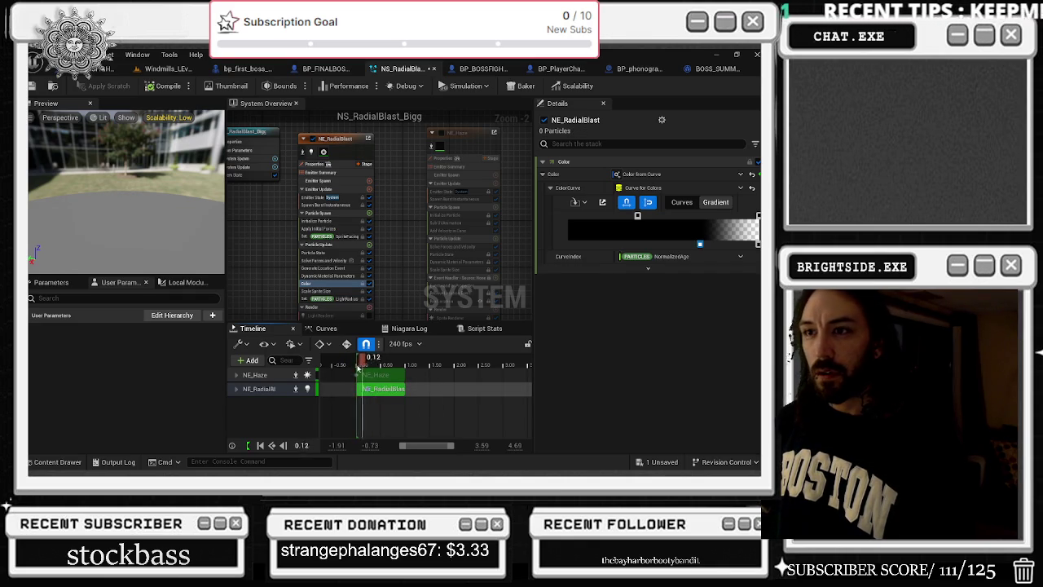
click(361, 364)
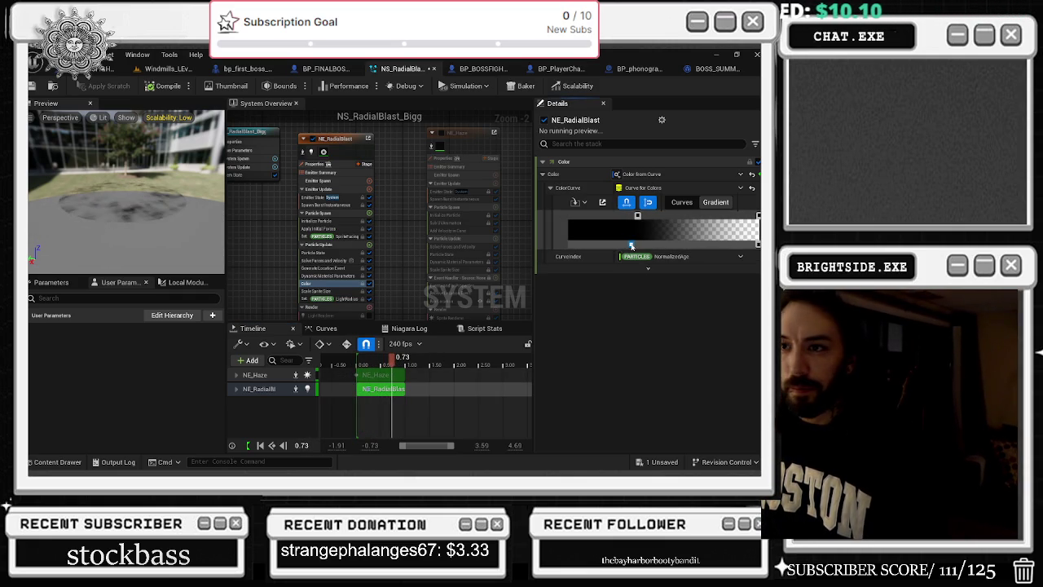
drag(697, 244, 631, 243)
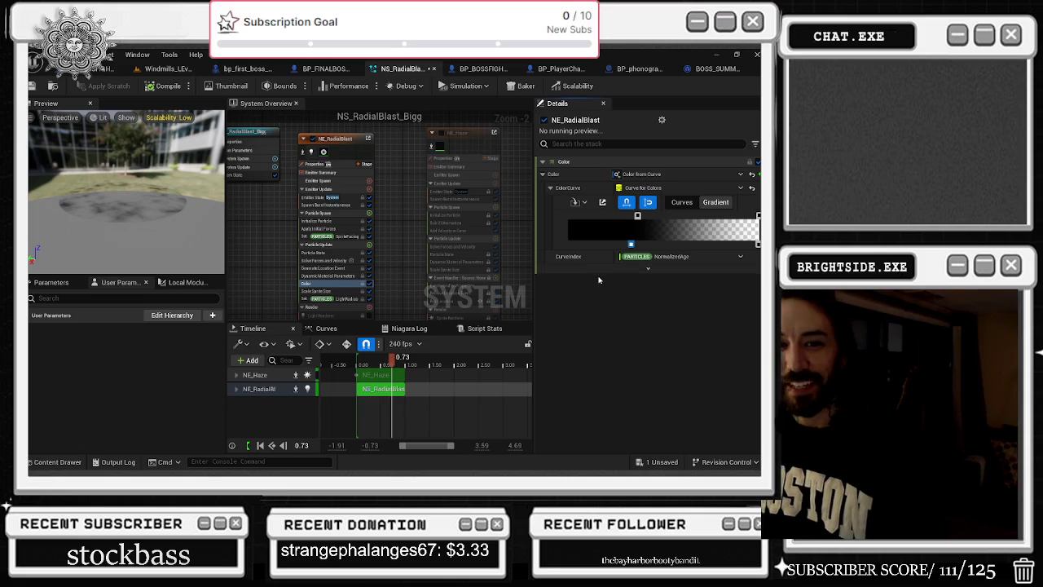
drag(384, 363, 376, 361)
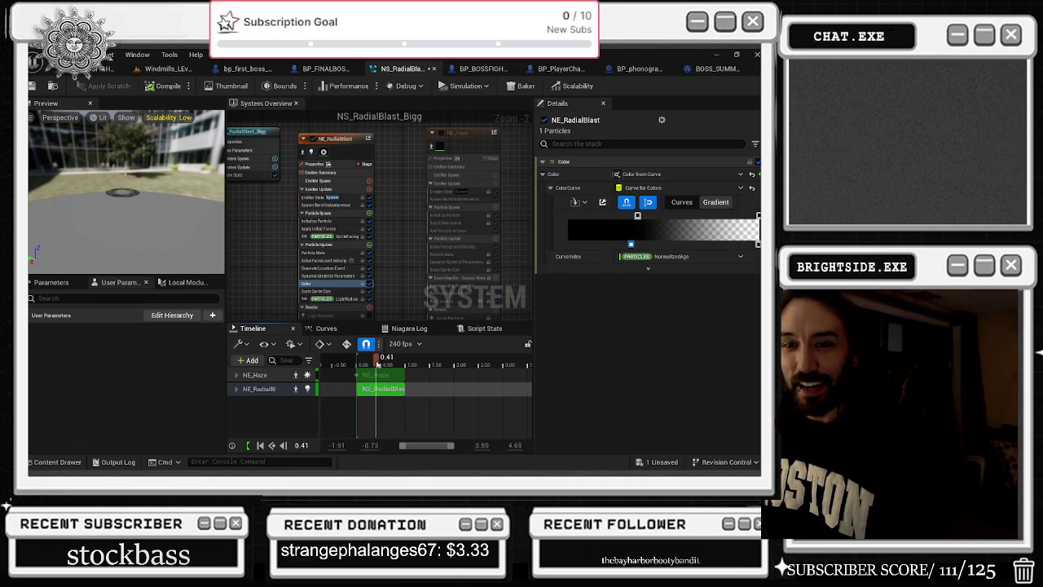
drag(380, 369, 357, 373)
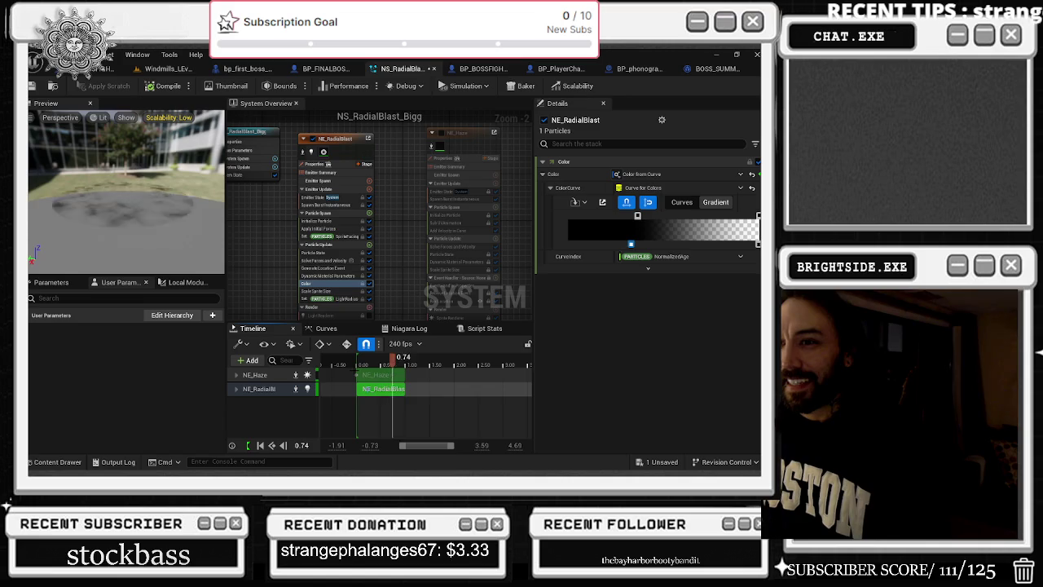
click(342, 140)
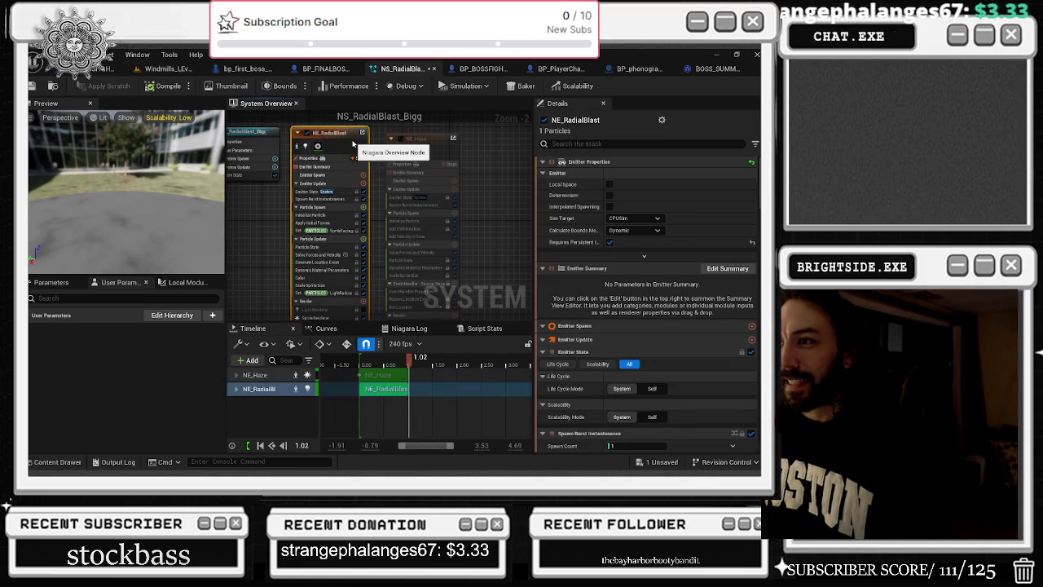
Select both emitters and the NS_RadialBlast_Bigg system, narrow the preview, and switch to Windmills
key(ctrl+a)
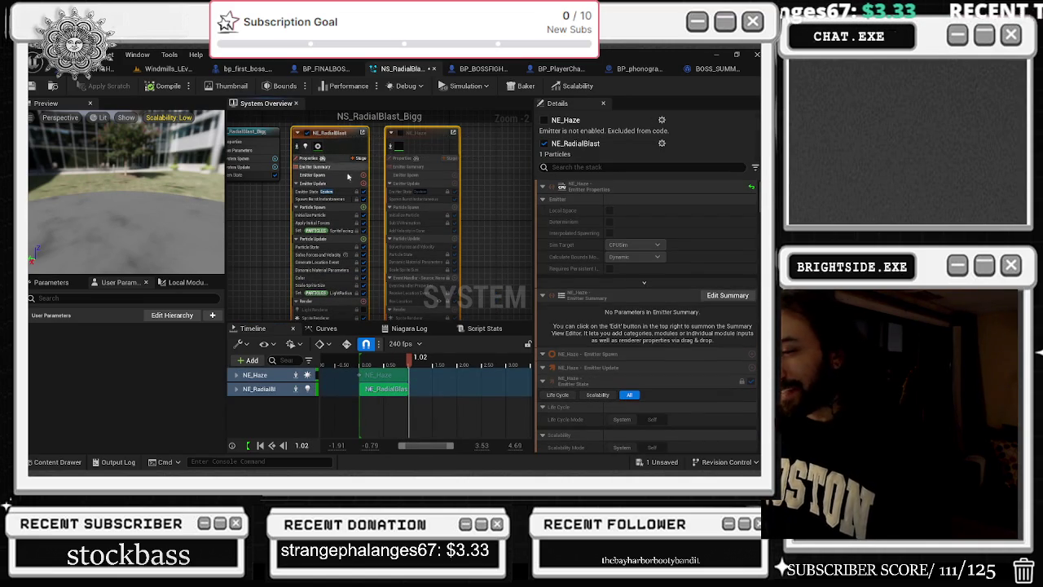
click(371, 358)
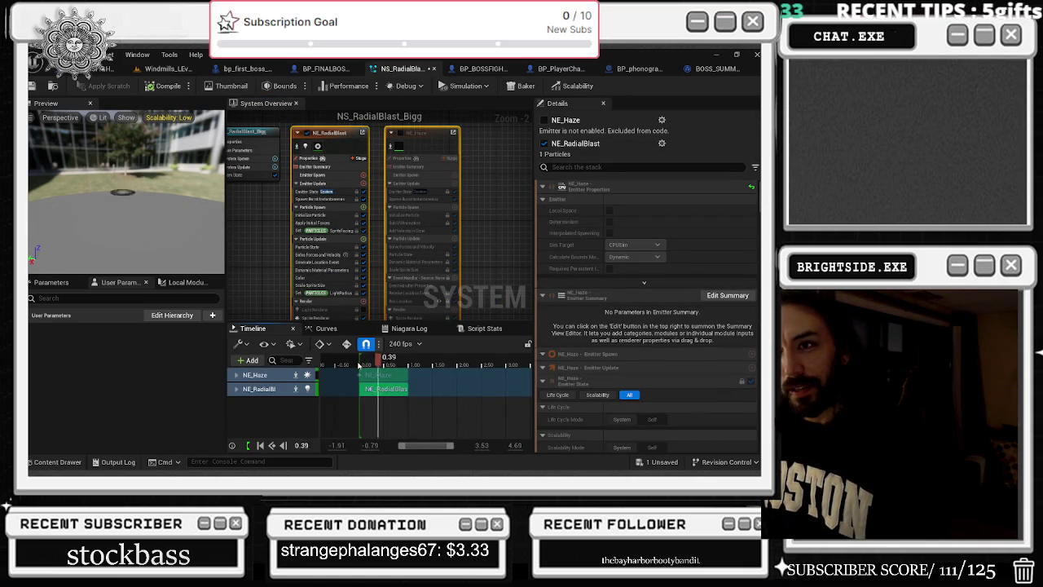
click(383, 399)
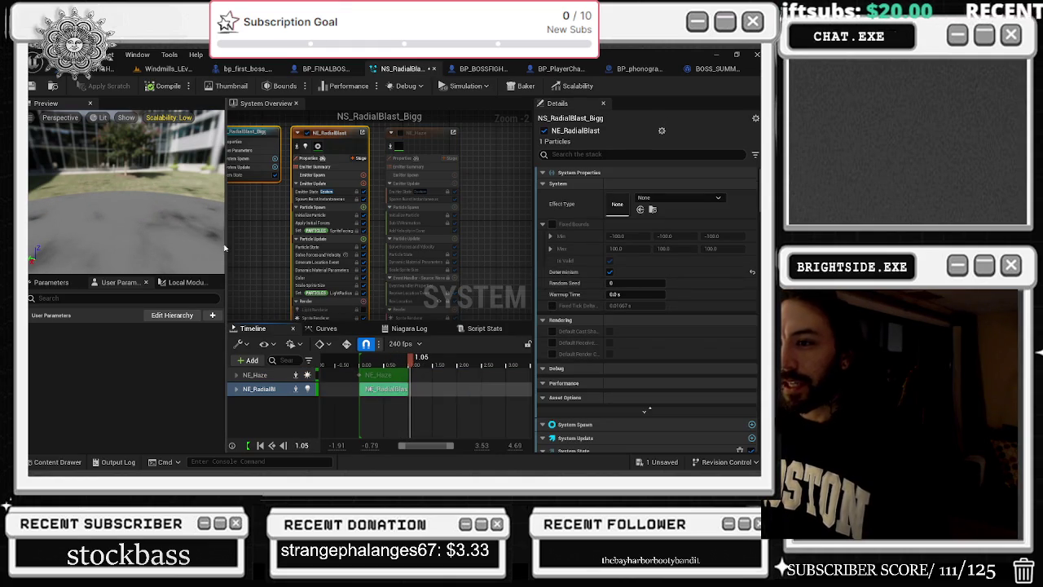
drag(225, 243, 214, 243)
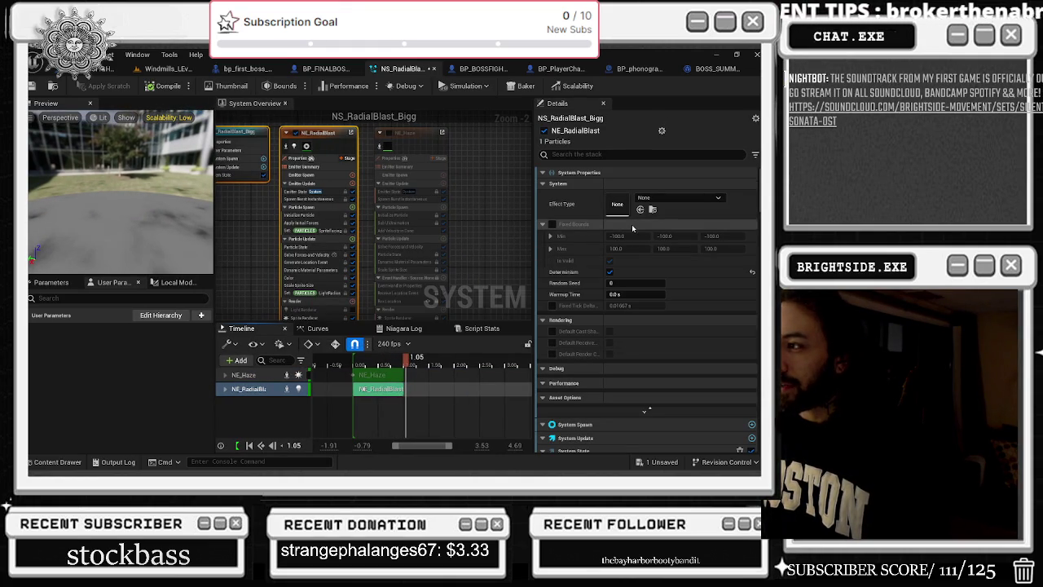
key(Home)
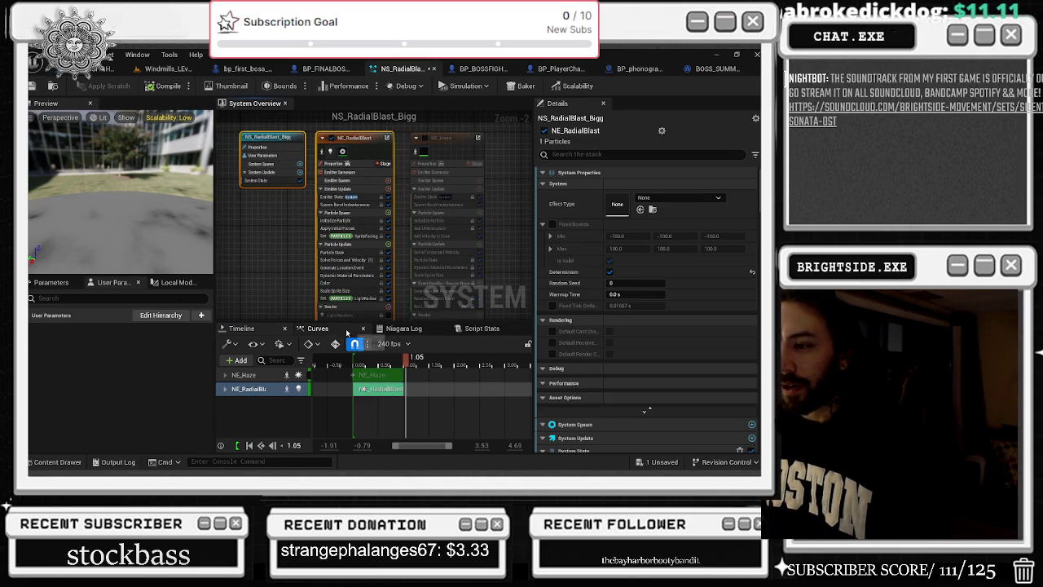
click(163, 68)
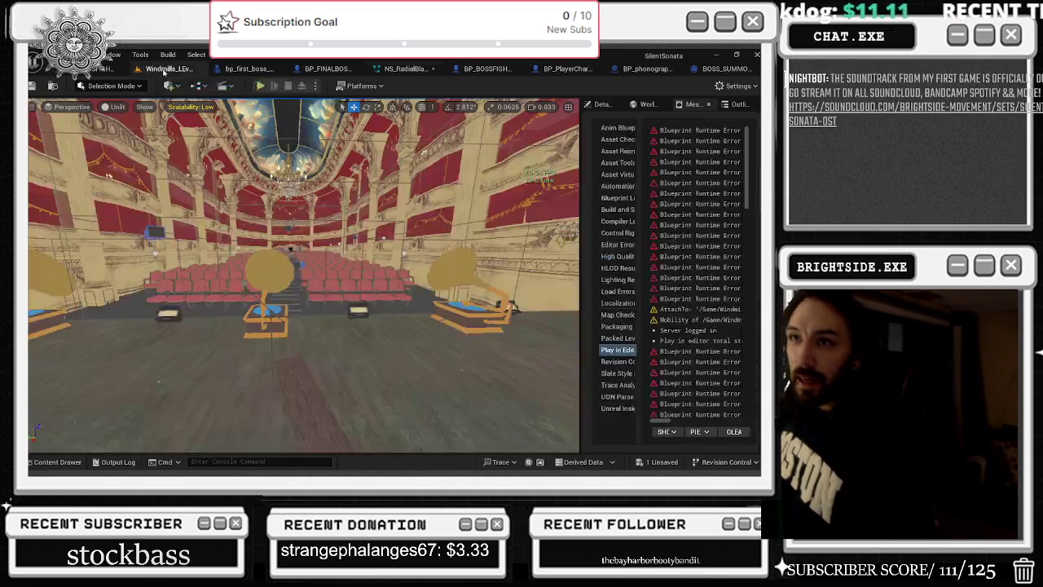
click(646, 68)
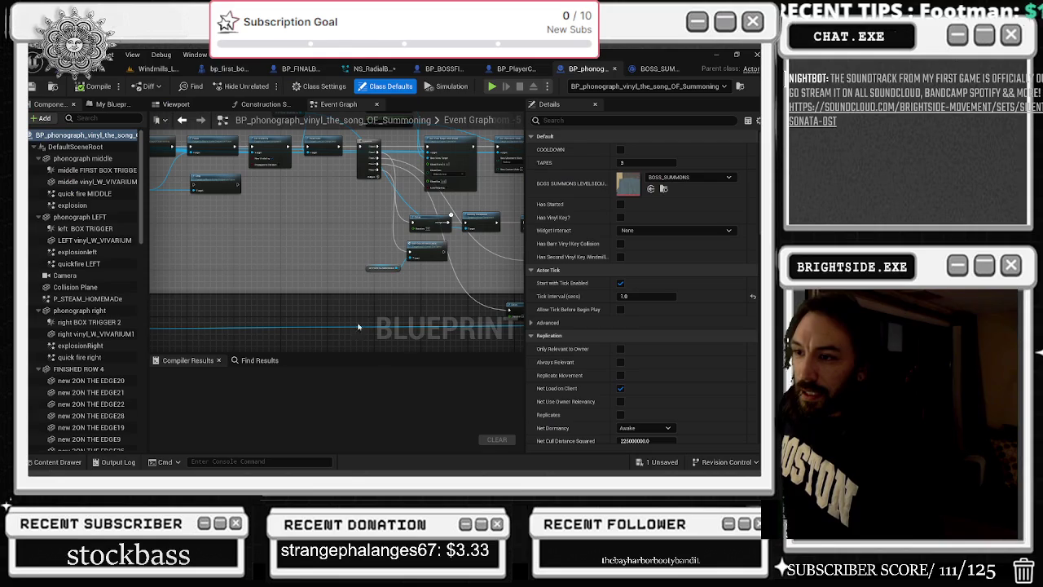
double_click(620, 188)
scroll(173, 371, down, 3)
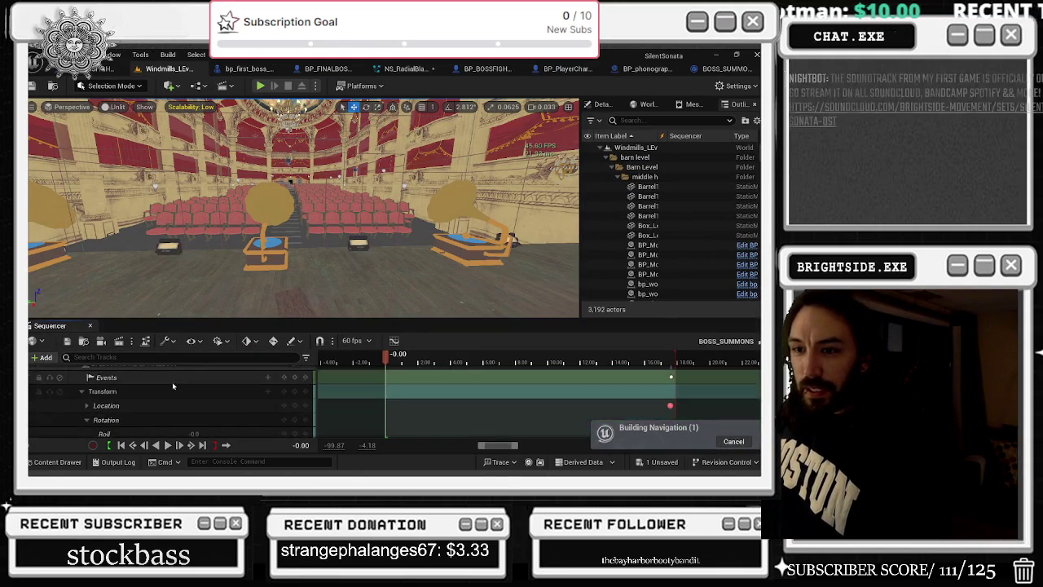
scroll(173, 388, down, 10)
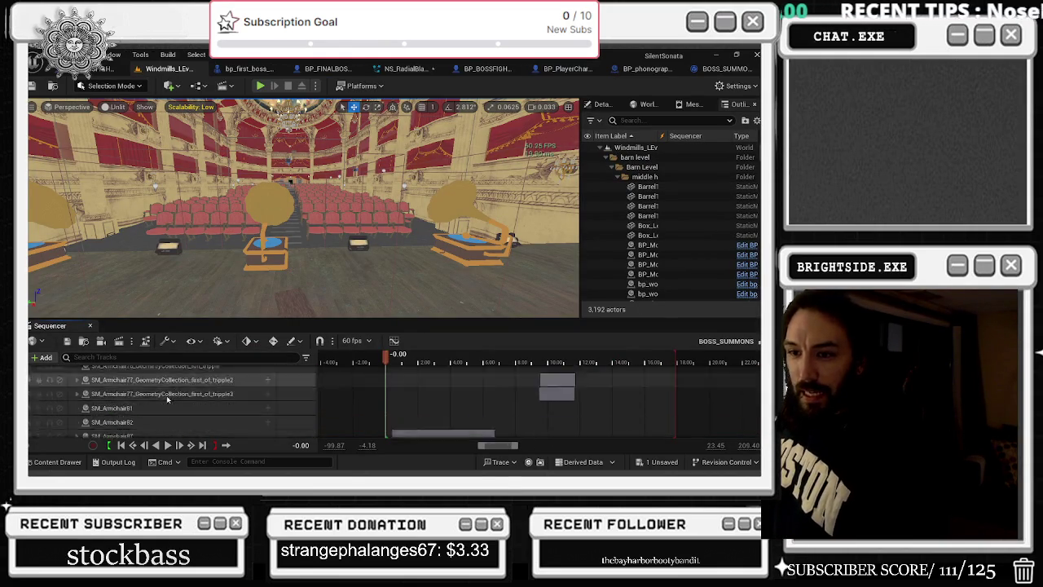
scroll(158, 386, up, 5)
scroll(171, 385, down, 4)
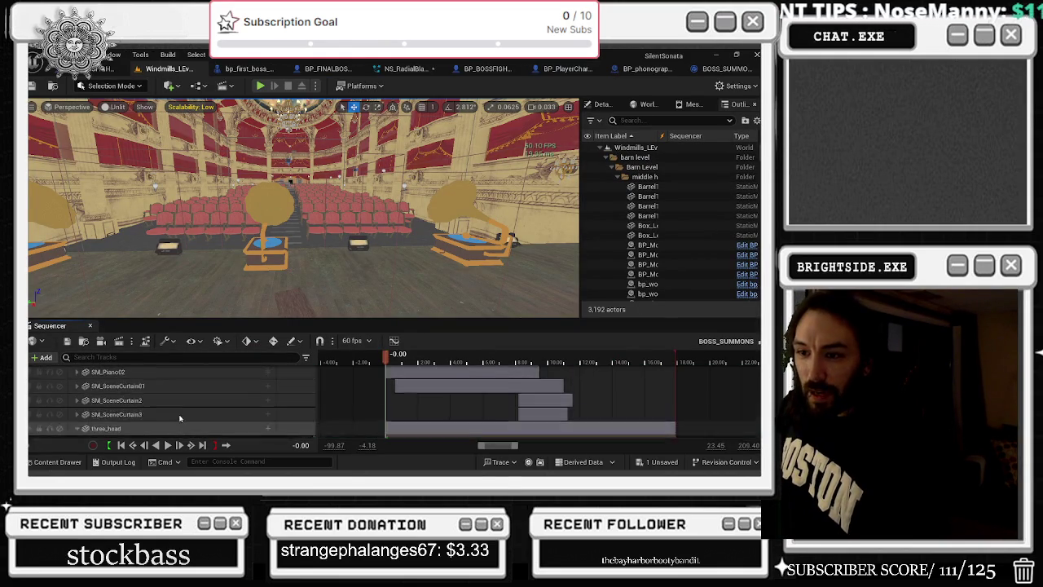
click(76, 395)
click(81, 408)
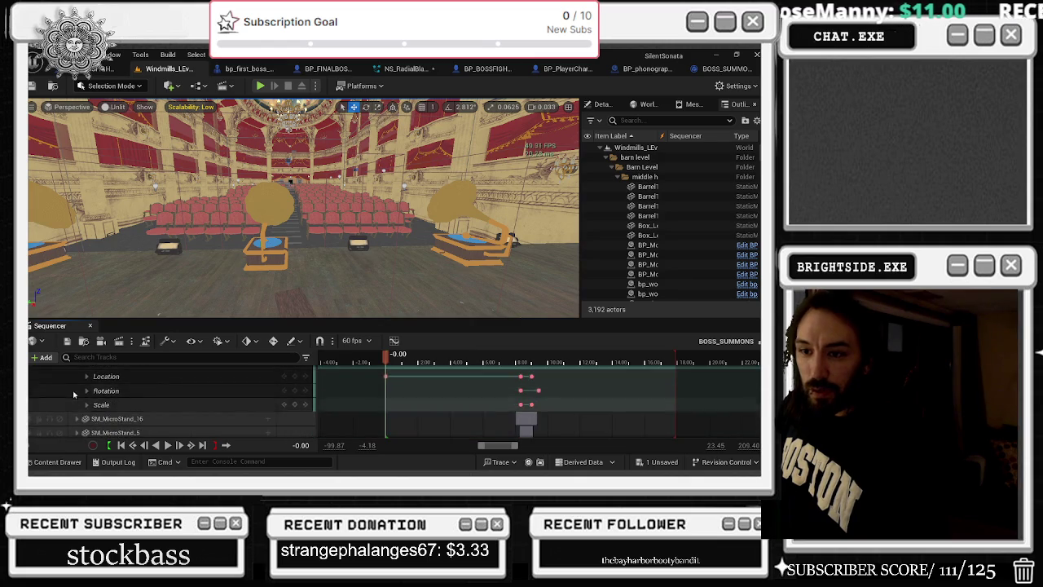
scroll(85, 377, down, 1)
scroll(86, 383, up, 2)
click(77, 394)
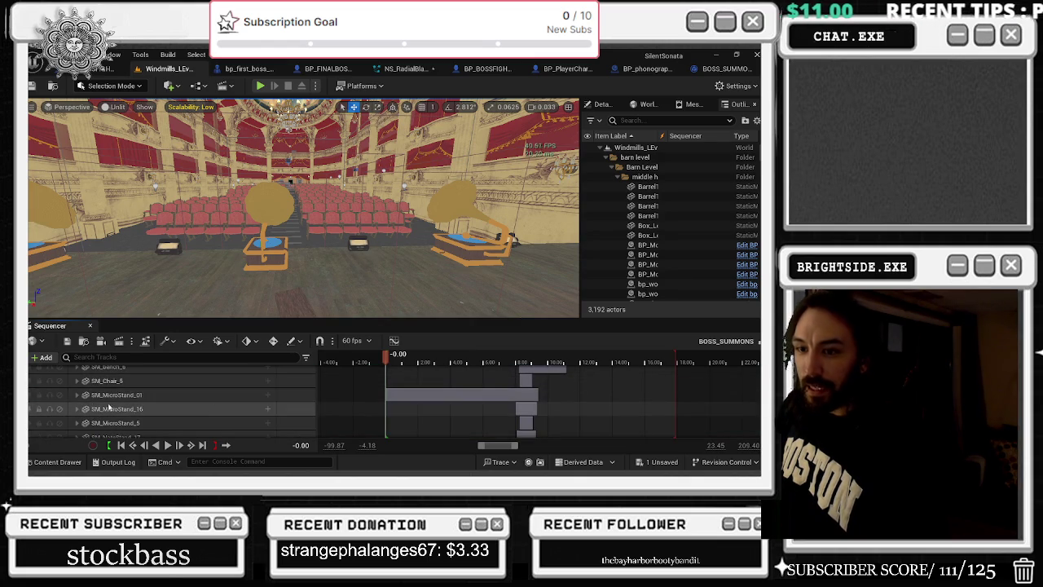
scroll(161, 387, down, 5)
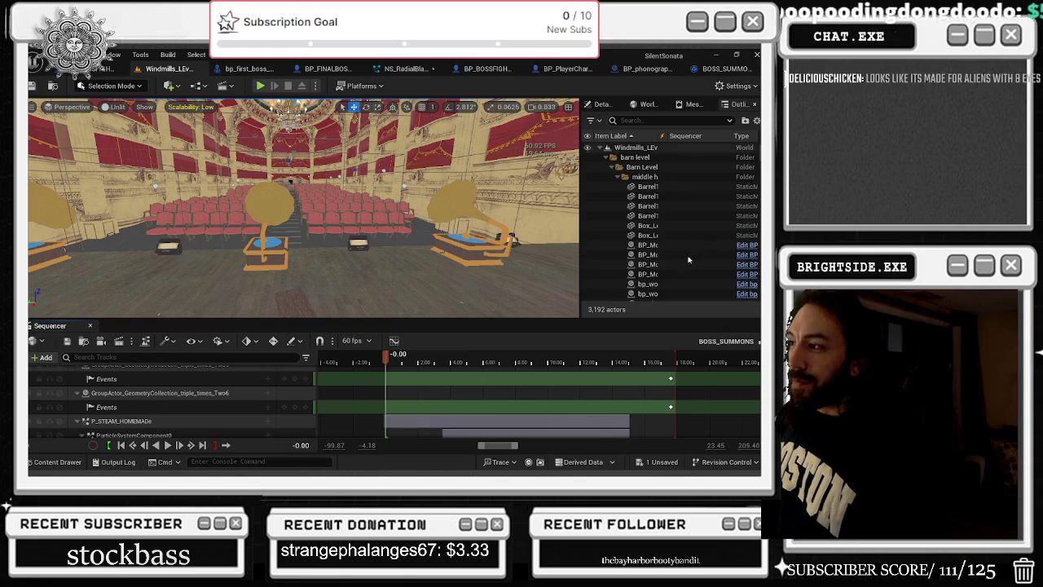
click(90, 326)
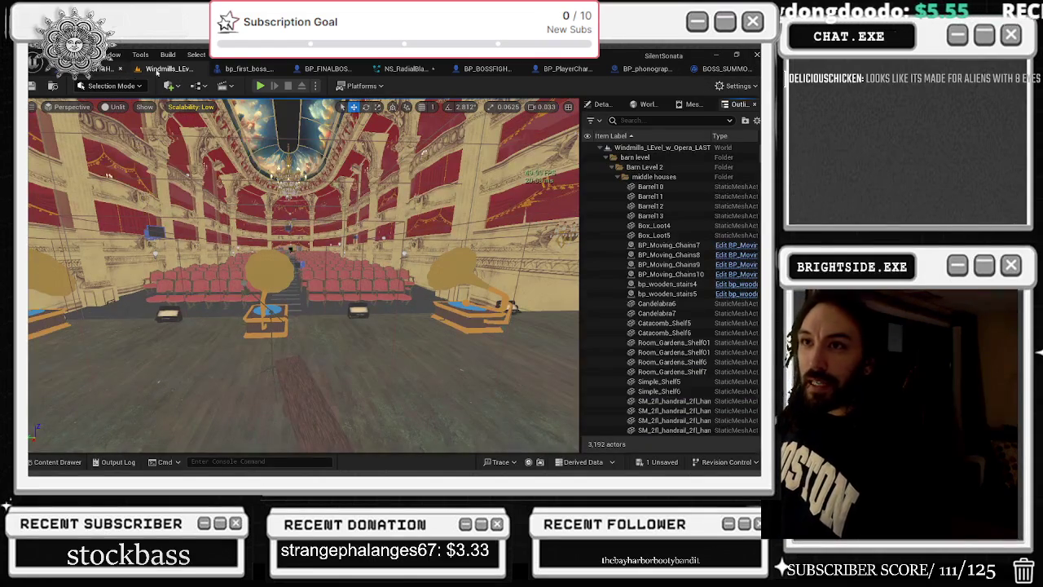
Save NS_RadialBlast_Bigg through 1 Unsaved > Save Selected, then return to the Windmills level
click(405, 69)
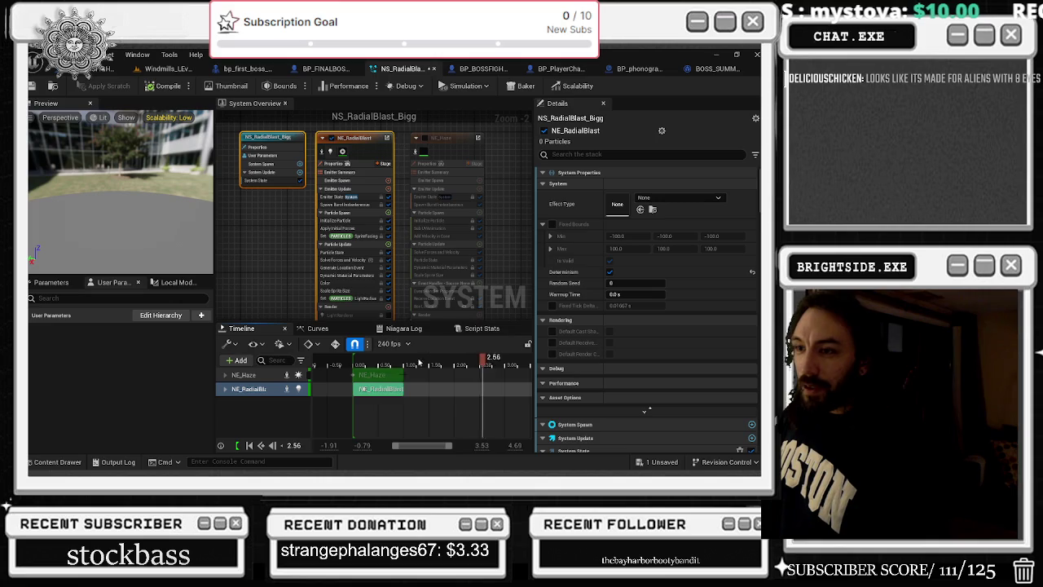
drag(369, 365, 352, 367)
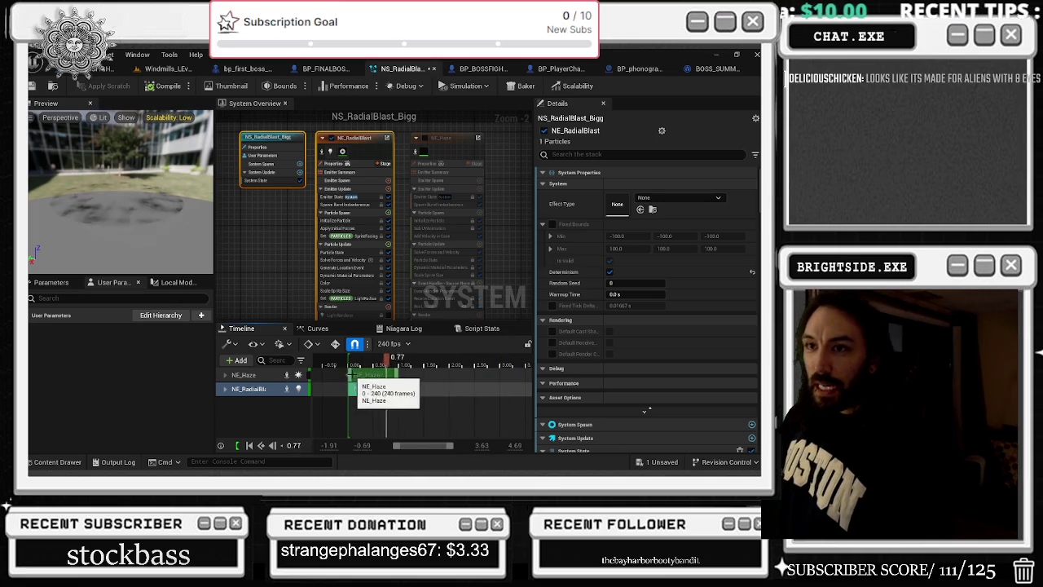
click(660, 462)
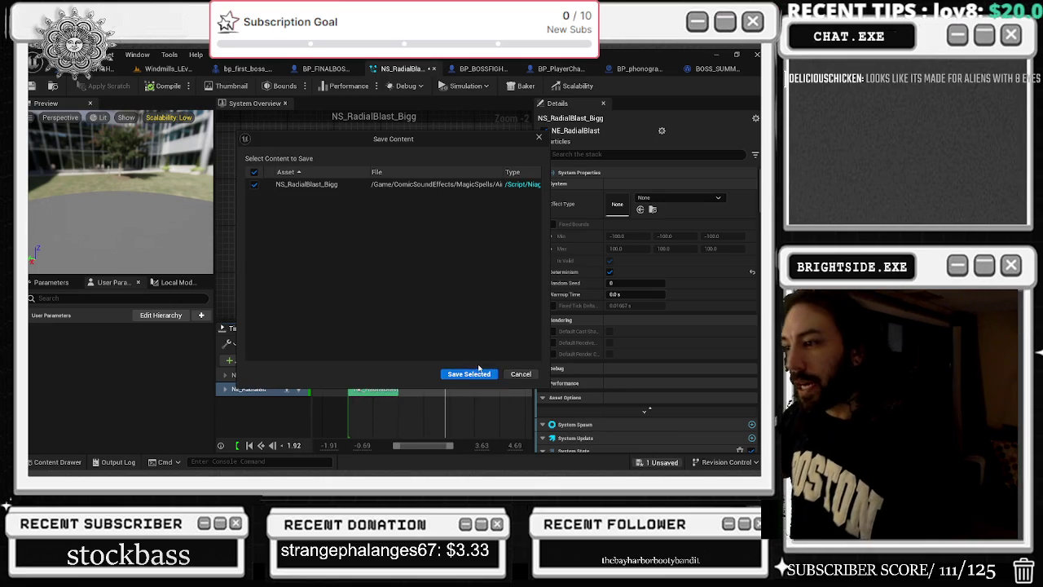
click(473, 373)
click(144, 69)
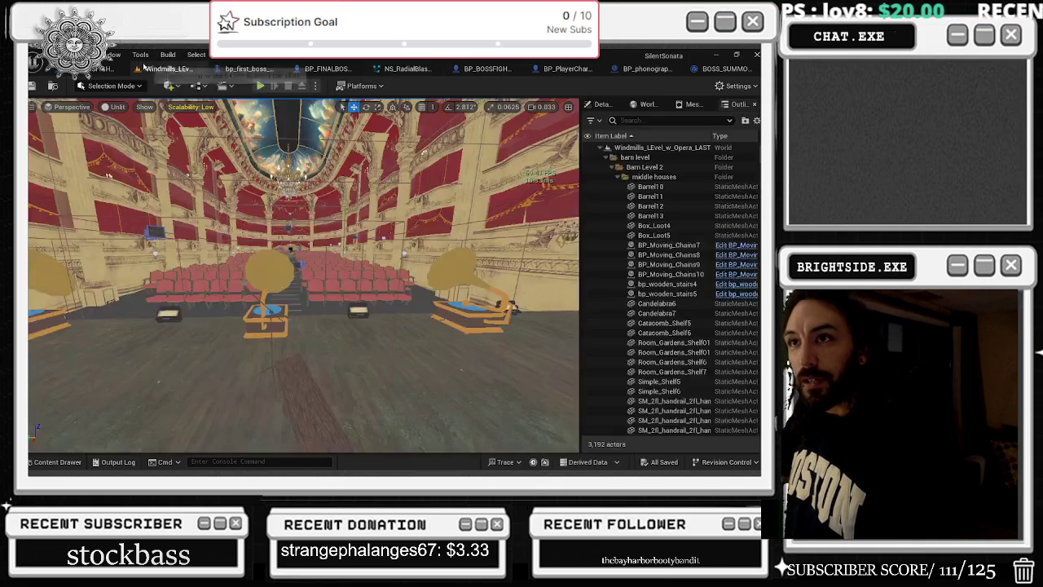
Play-in-editor the level, walk forward with W down the theatre aisle, then stop with Esc
click(260, 86)
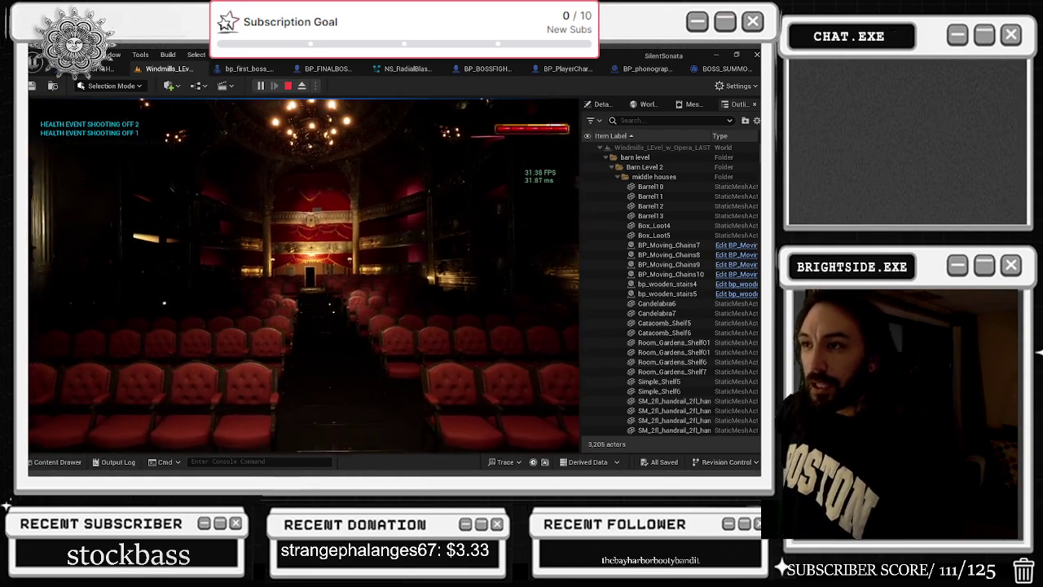
key(w)
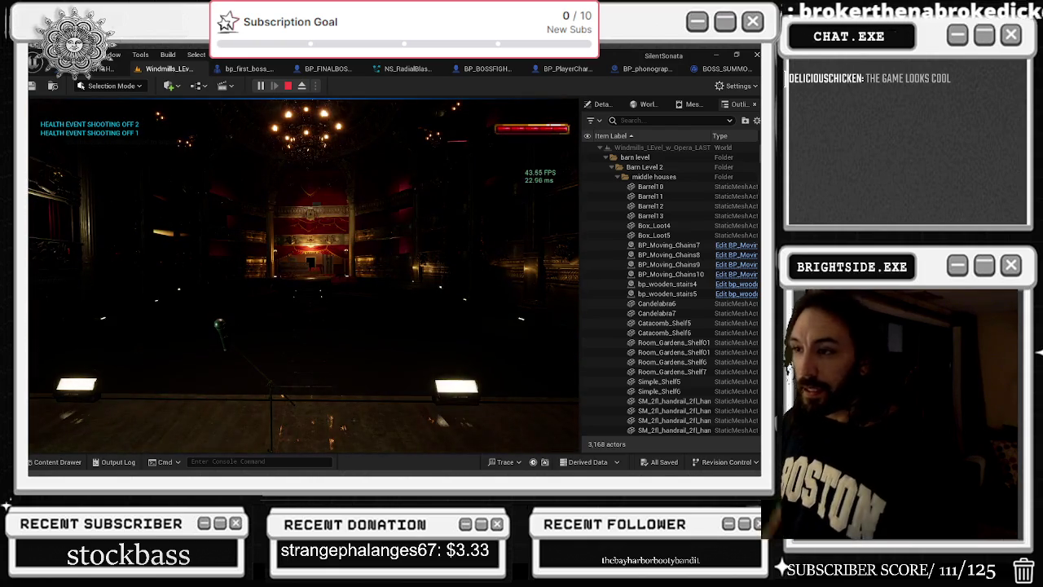
key(Escape)
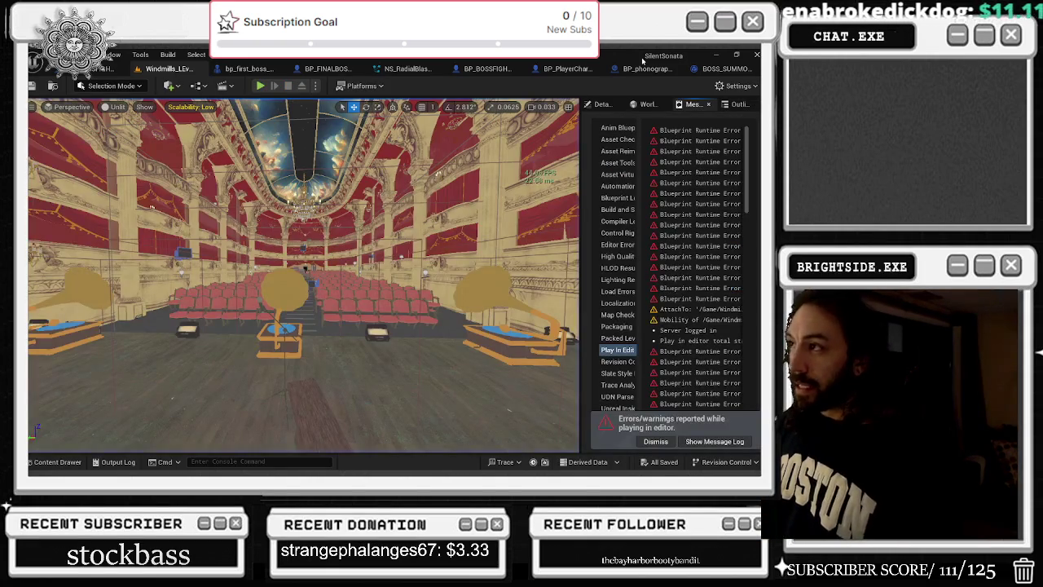
click(646, 68)
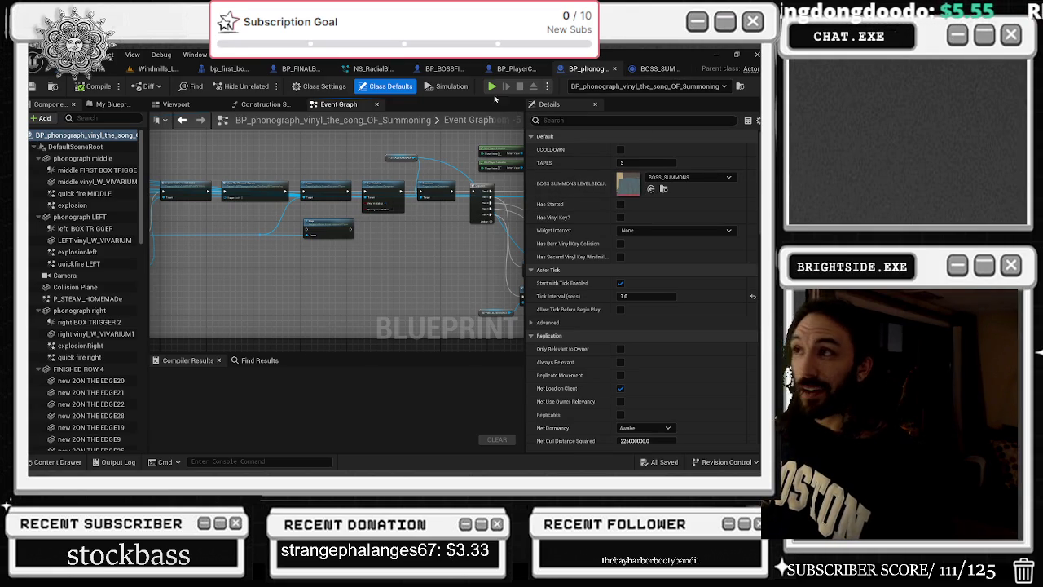
In BOSS_SUMMONS_DirectorBP, browse to the second spawn's System Template and open NS_HurricaneTorment
click(374, 68)
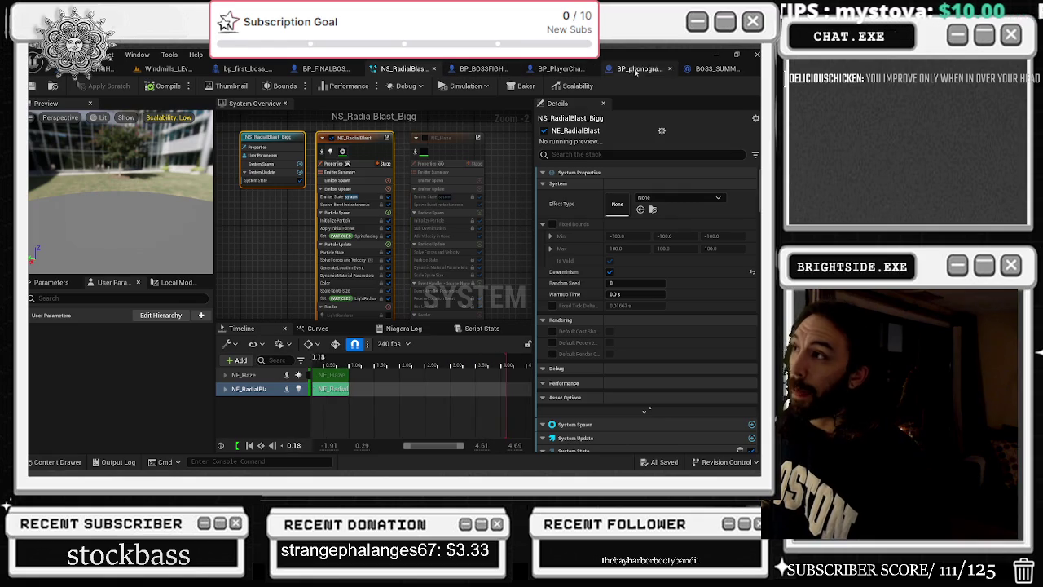
click(714, 68)
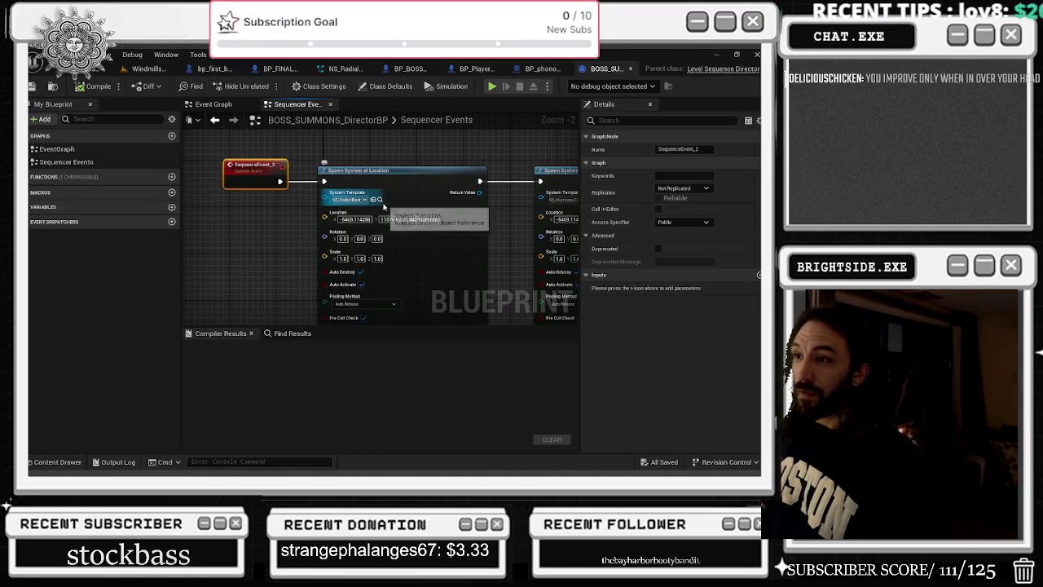
click(380, 199)
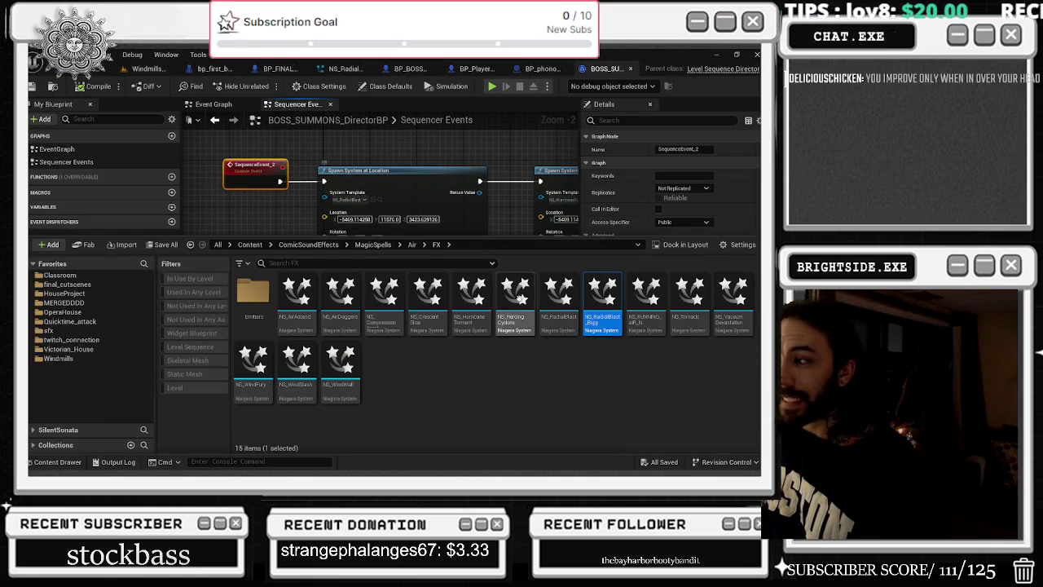
mouse_move(606, 298)
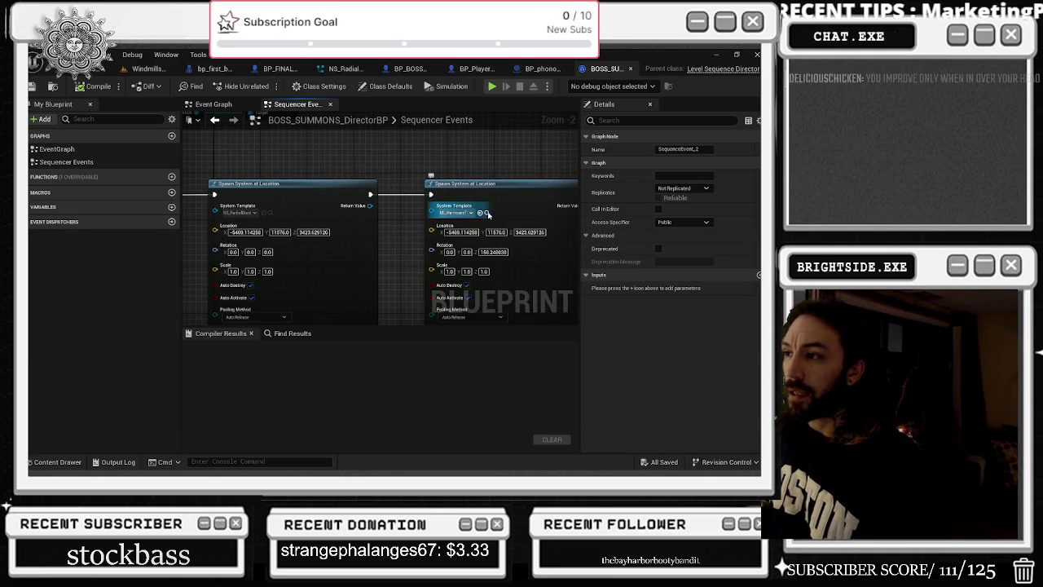
click(487, 212)
double_click(473, 292)
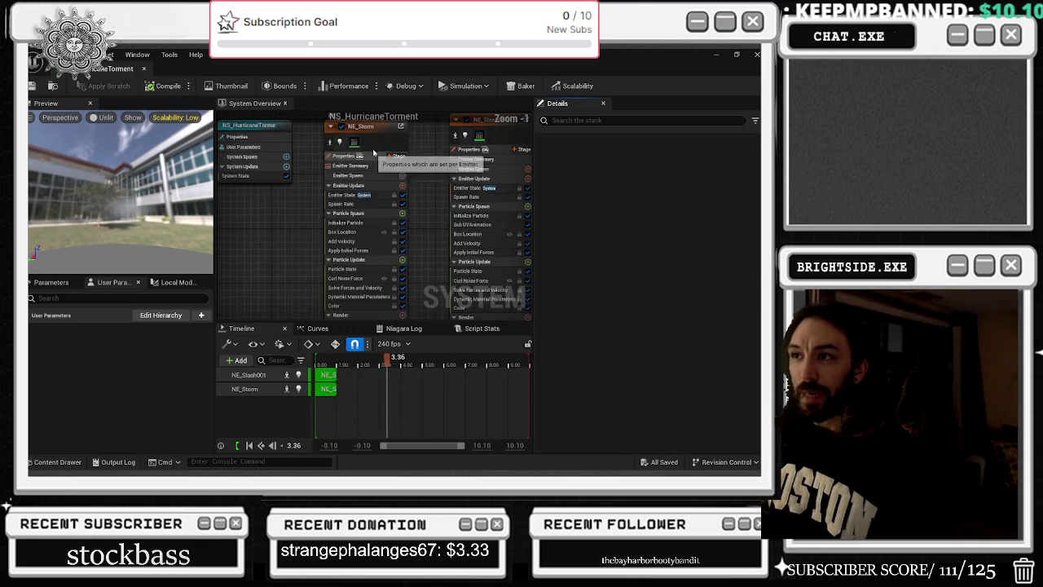
Select the NE_Storm emitter in NS_HurricaneTorment's System Overview to show its modules
scroll(364, 155, up, 2)
click(383, 163)
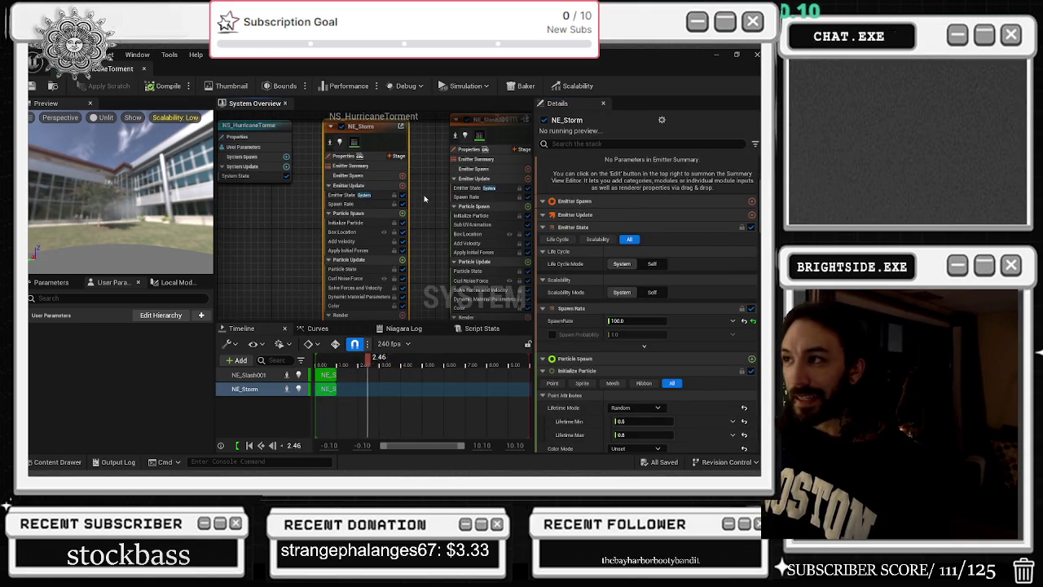
scroll(373, 224, up, 1)
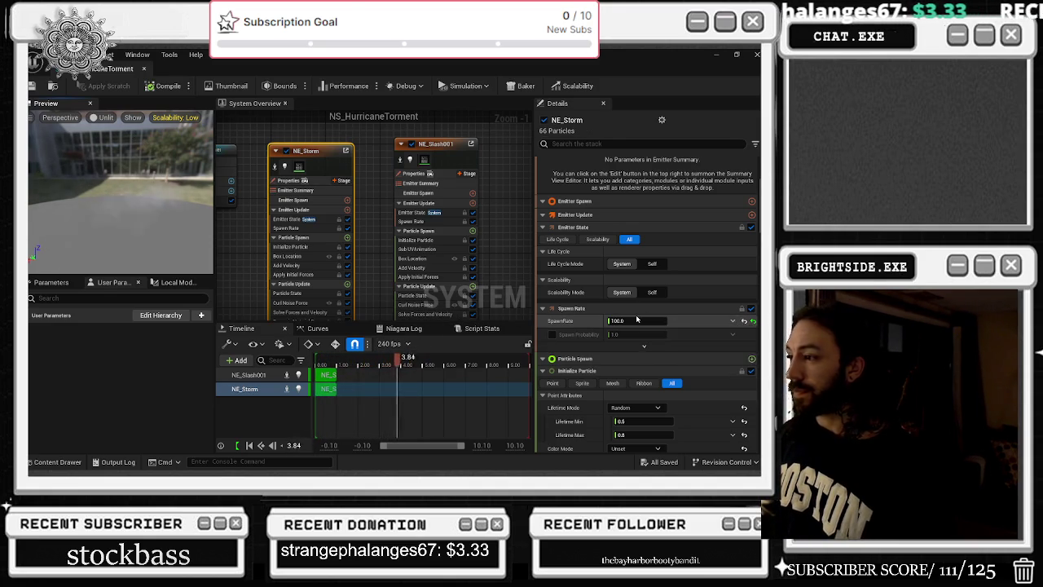
Lower the NE_Storm emitter's spawn rate from 100 to 20
click(635, 322)
text(20)
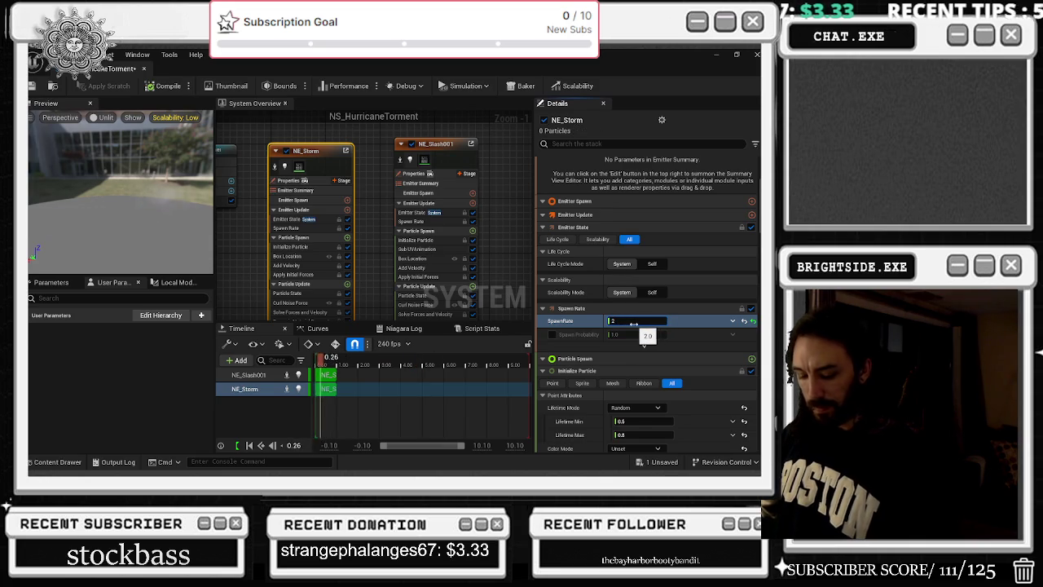
key(Return)
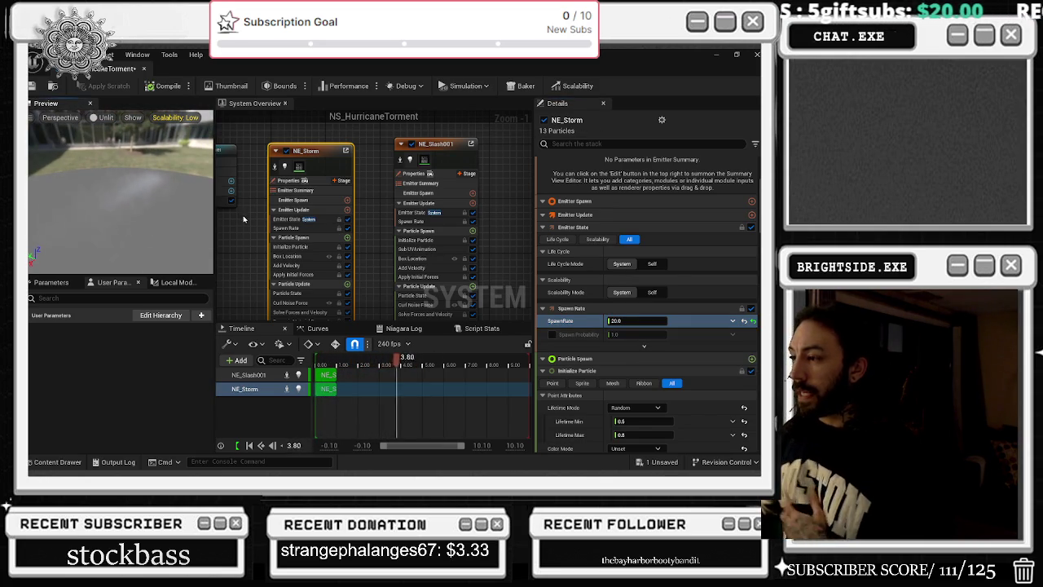
Enable Position Offset under Initialize Particle and bring up its dynamic input choices
scroll(719, 413, down, 1)
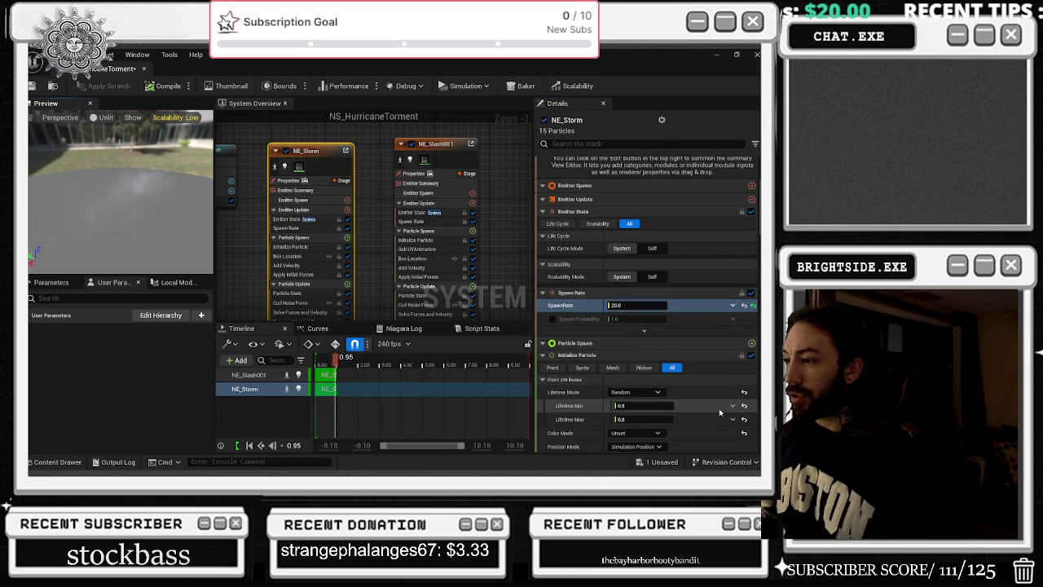
scroll(717, 407, down, 3)
scroll(702, 392, down, 2)
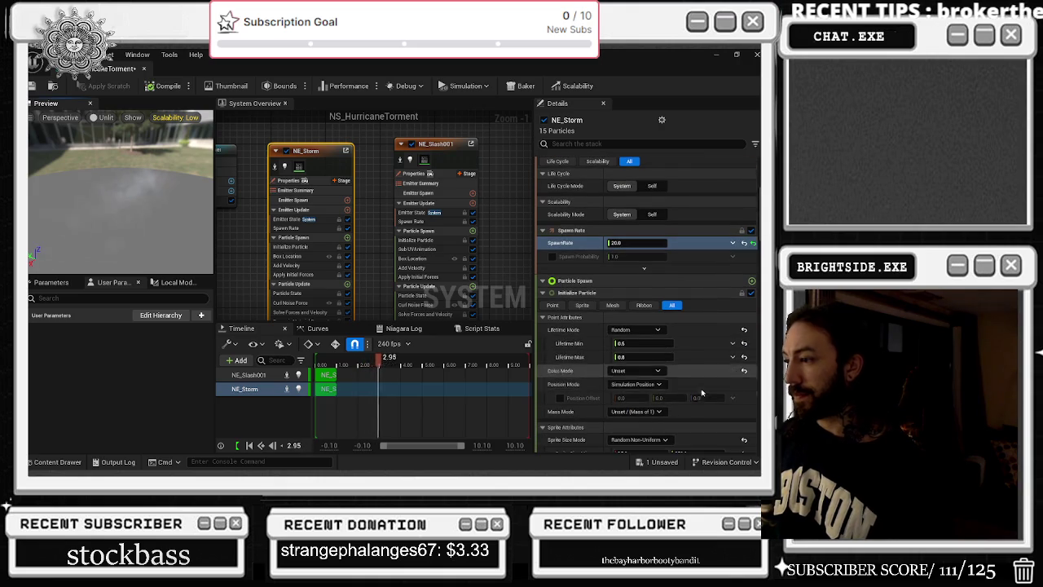
scroll(722, 367, down, 2)
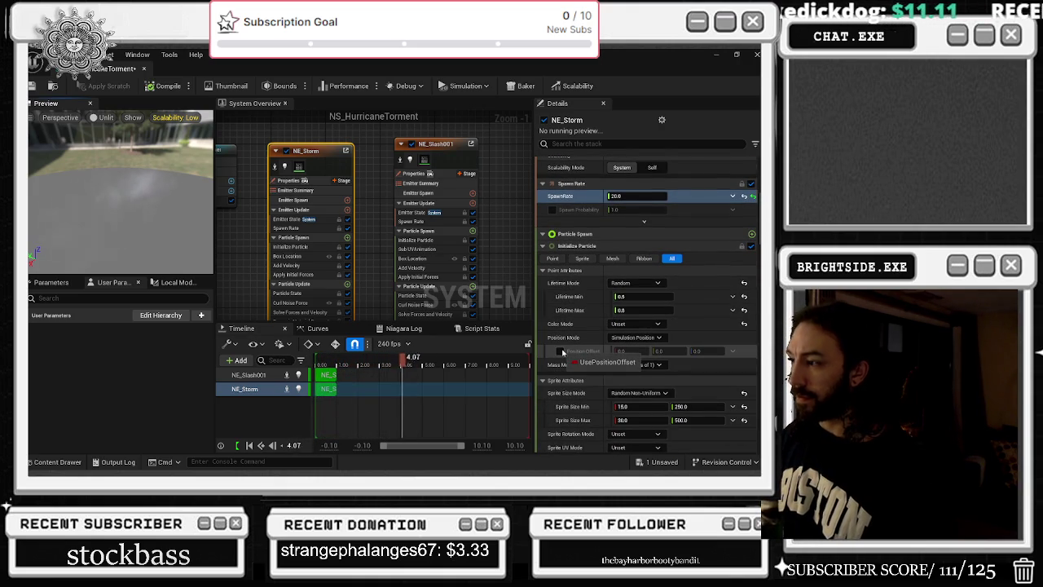
click(561, 351)
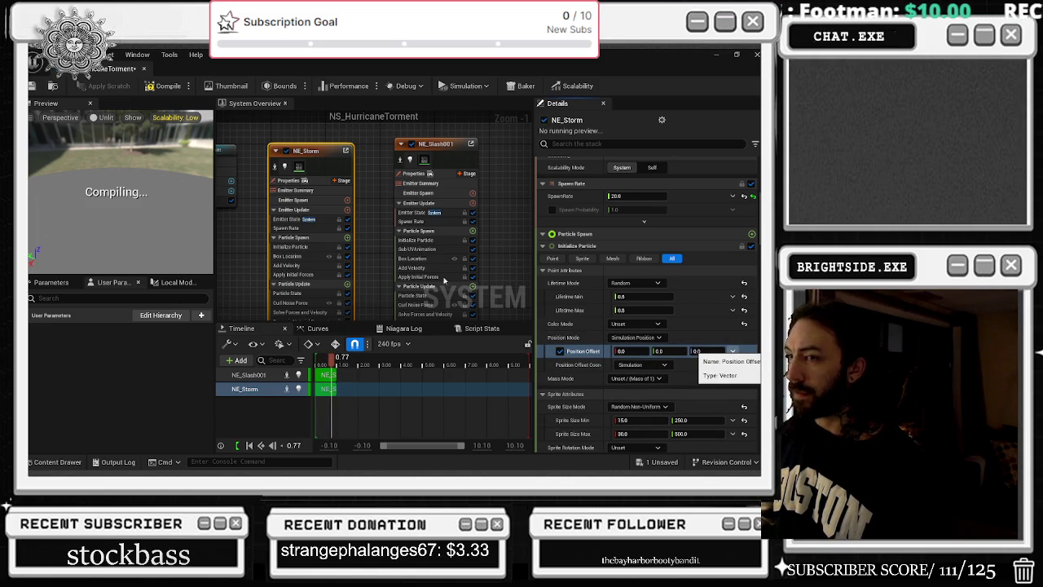
click(733, 351)
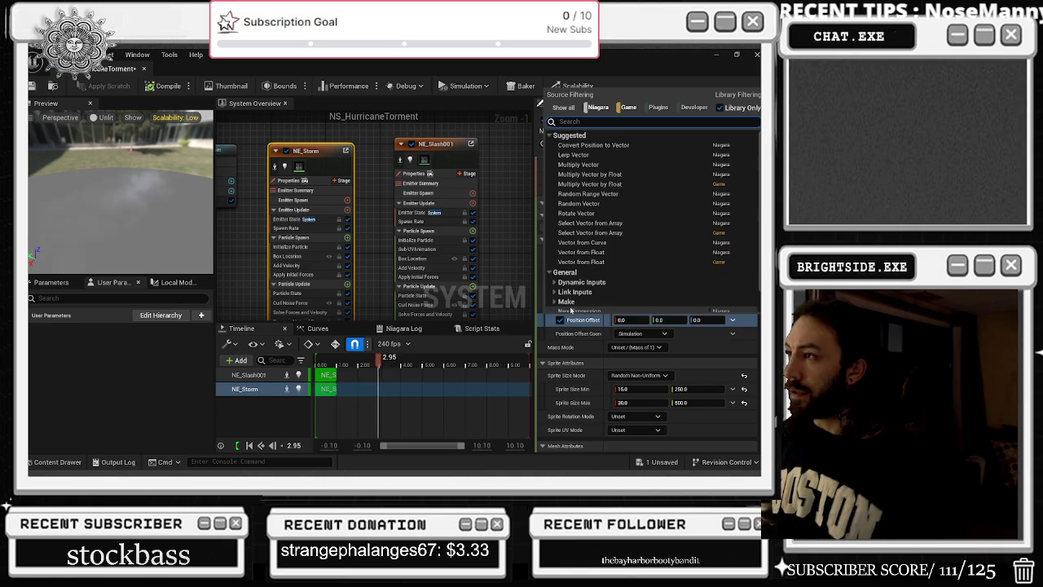
Drive NE_Storm's Position Offset with a Random Range Vector, maximum Z of 154
text(rando)
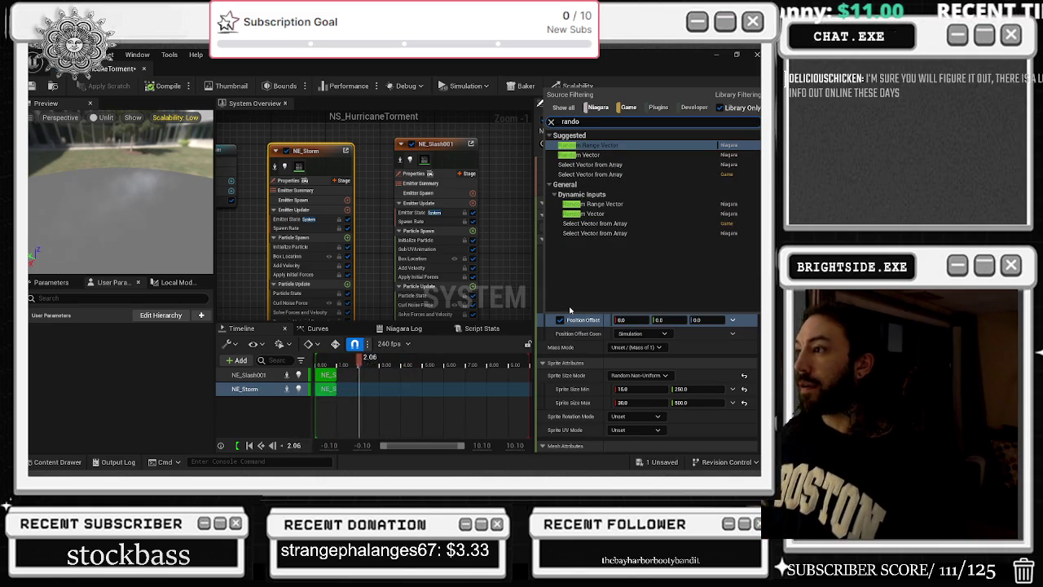
click(619, 148)
text(1)
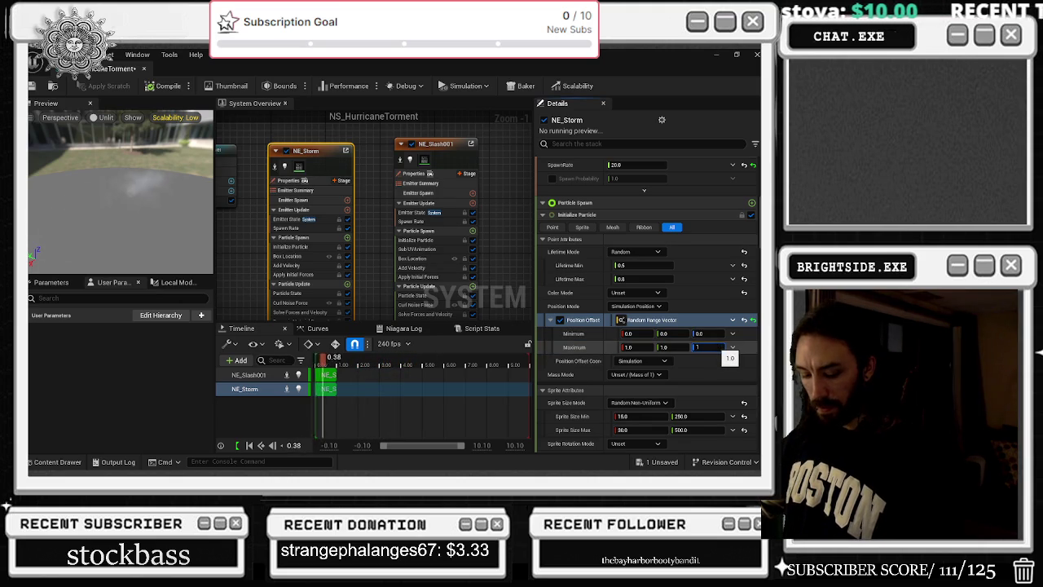
text(54)
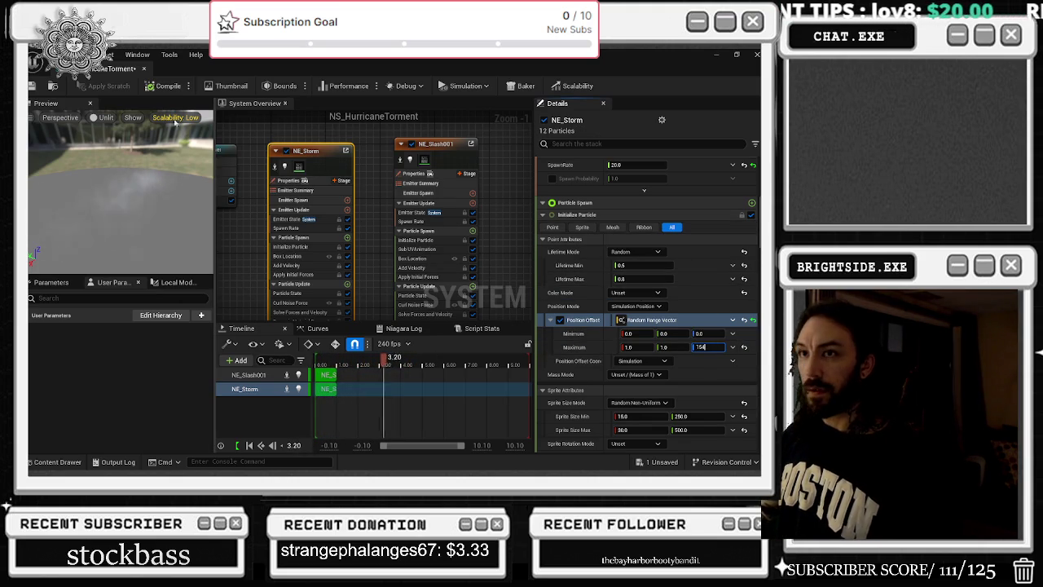
key(Return)
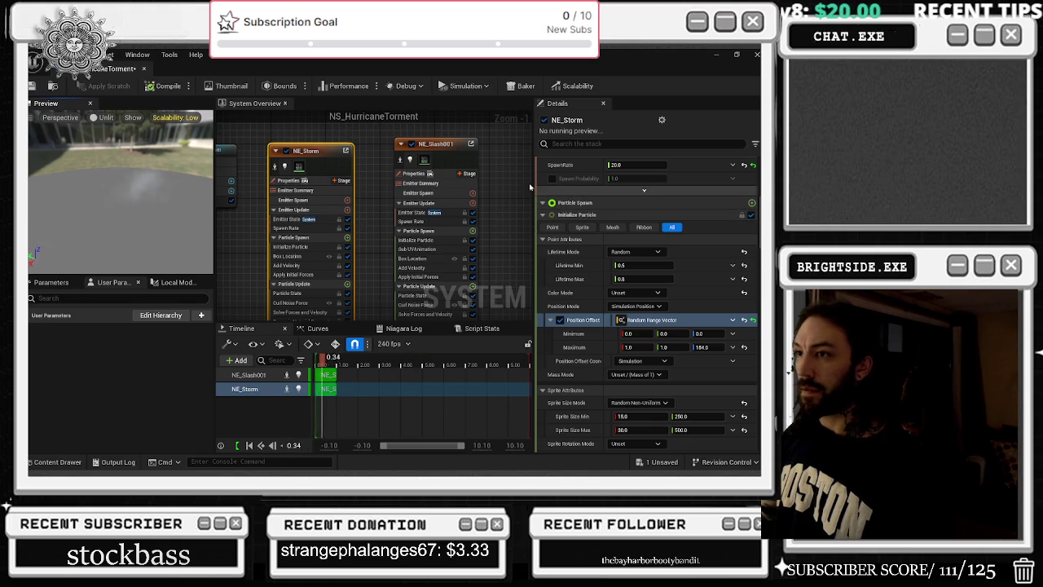
click(331, 139)
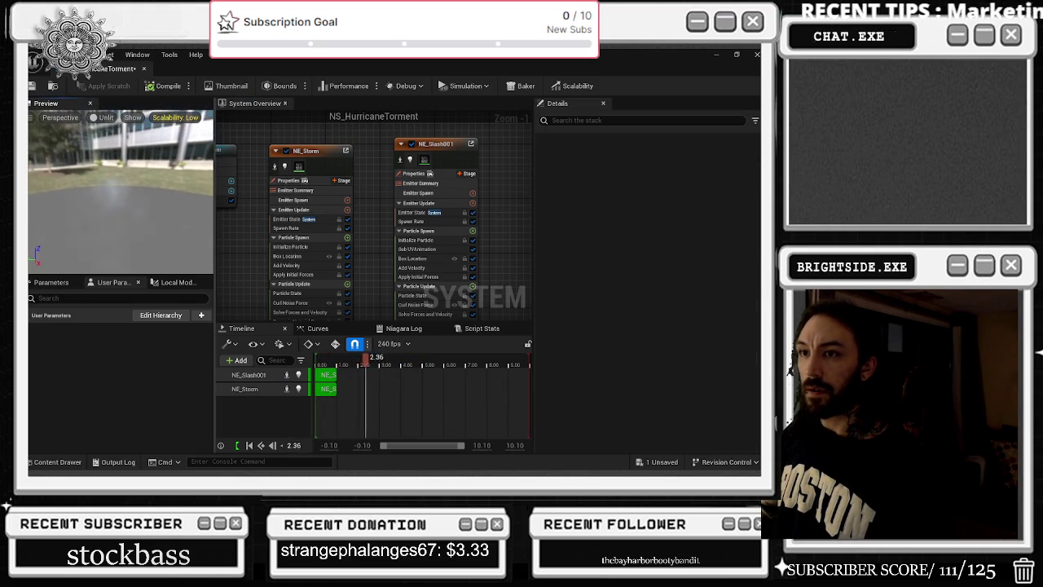
Compile the NS_HurricaneTorment system, check its preview, and close it
click(165, 85)
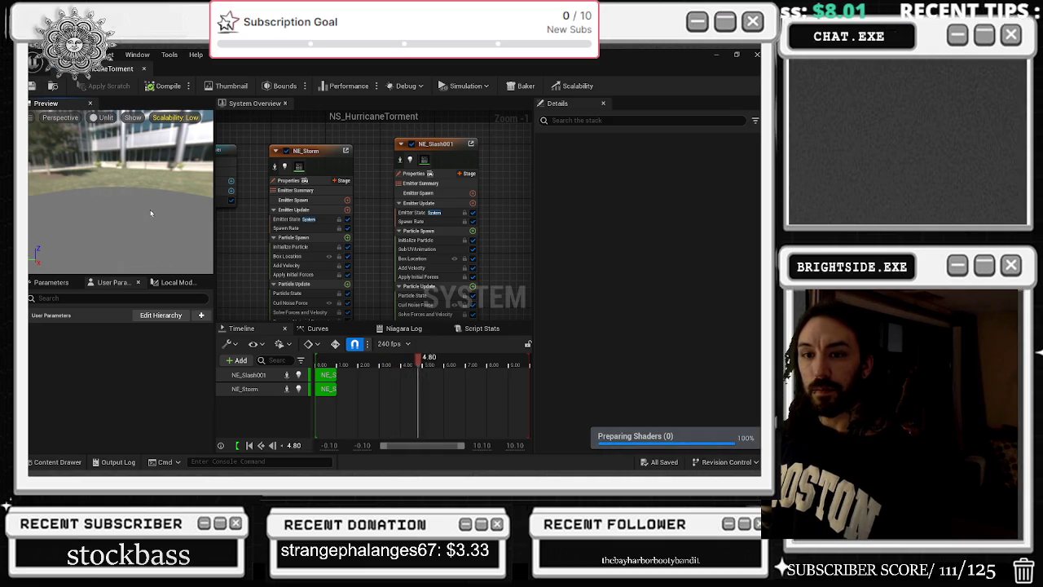
drag(153, 232, 171, 233)
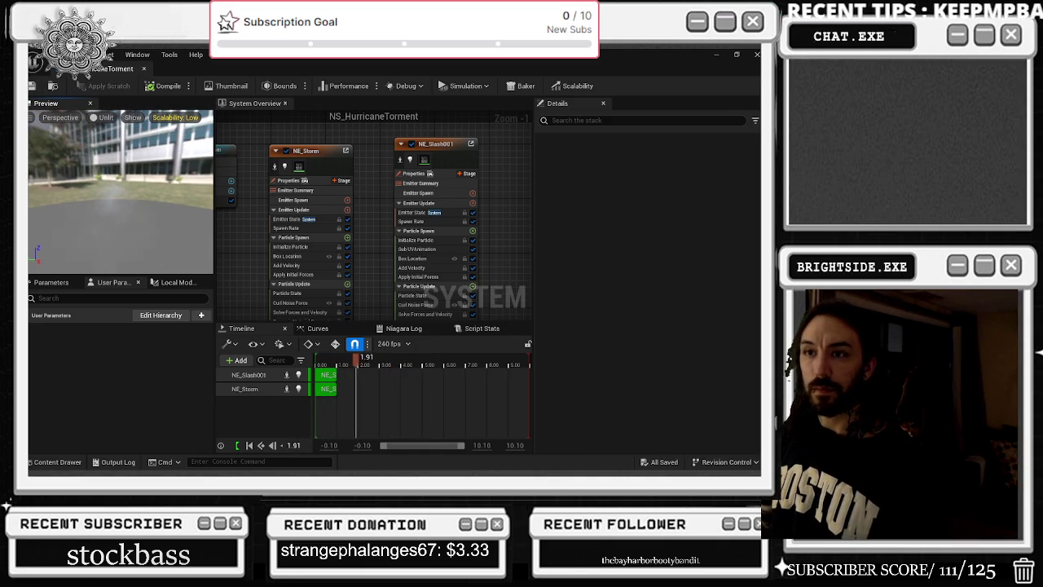
click(144, 69)
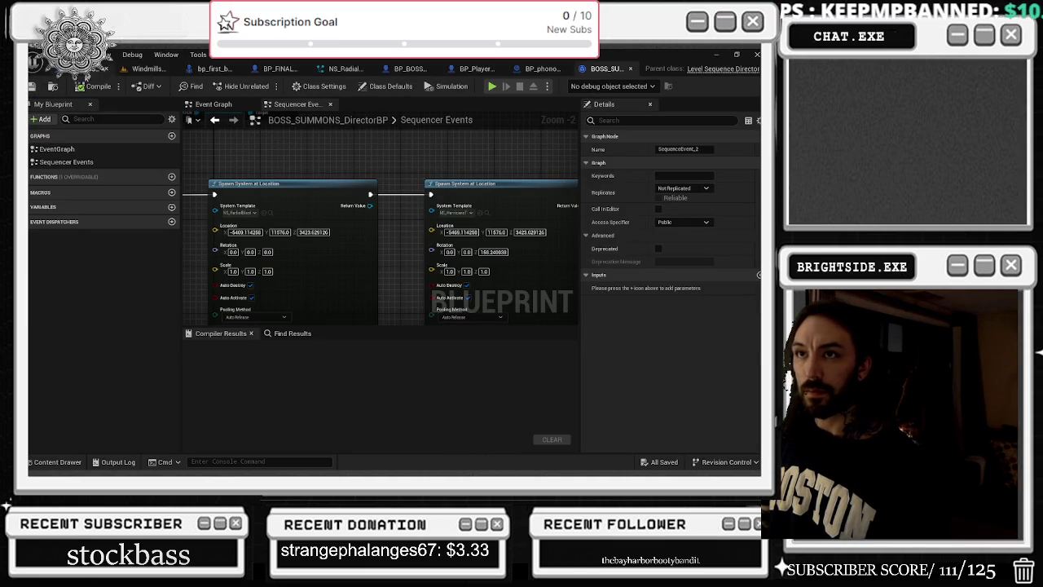
Review NS_RadialBlast_Bigg's NE_RadialBlast and NE_Haze emitters, then play-test the Windmills level
click(269, 214)
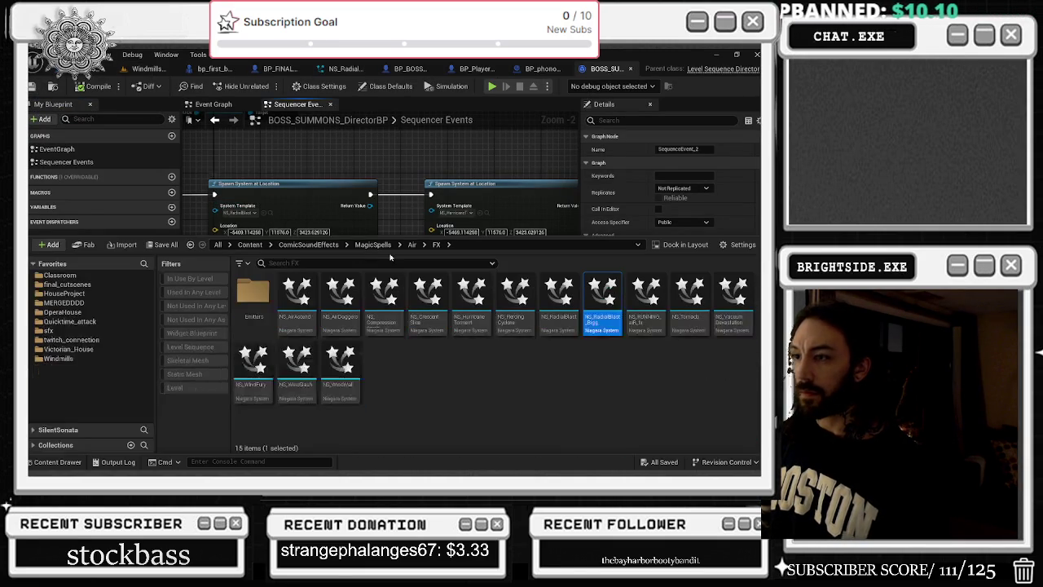
double_click(611, 315)
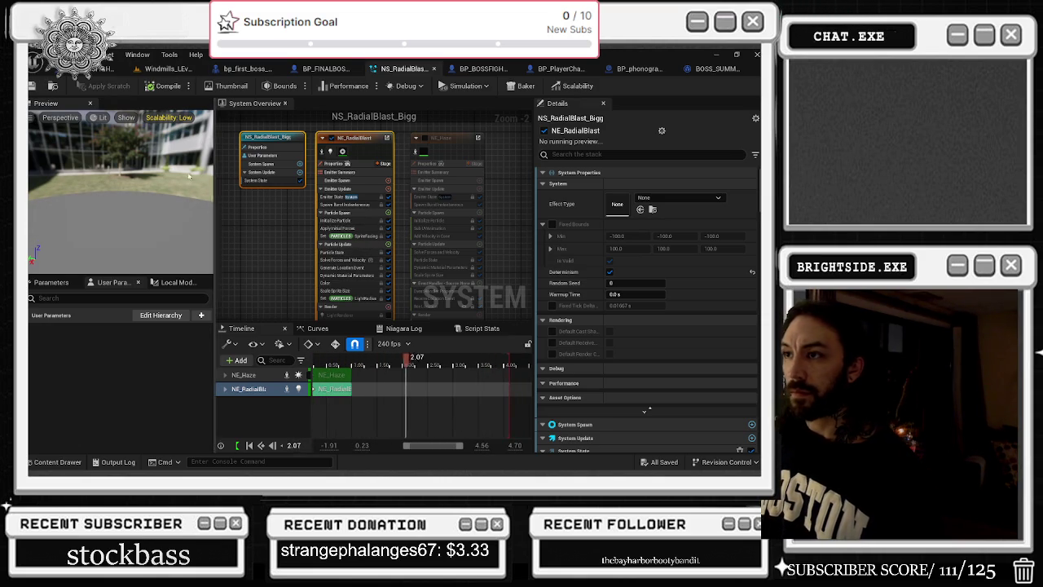
click(380, 153)
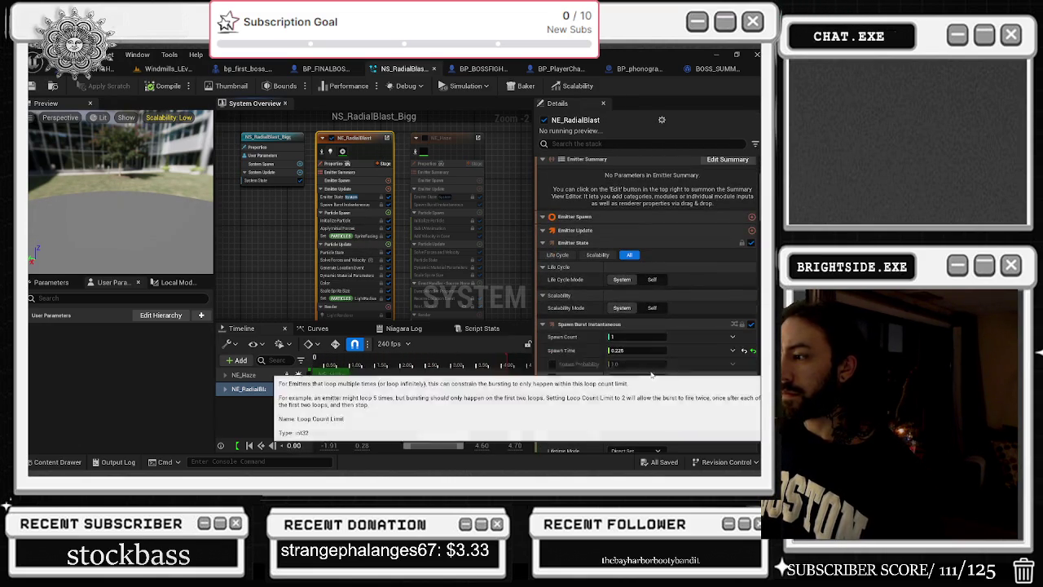
scroll(595, 245, down, 3)
click(447, 181)
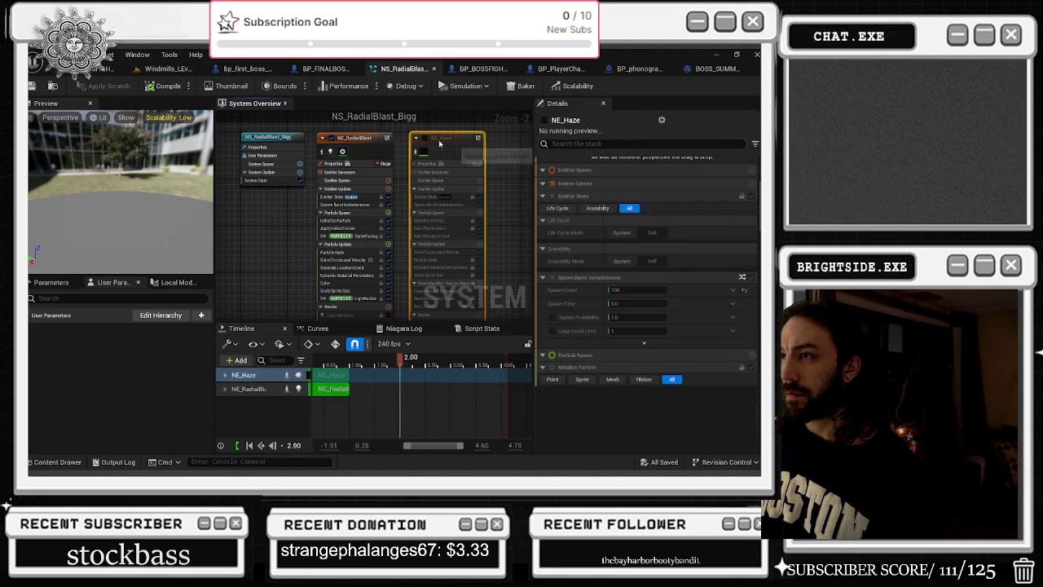
click(32, 85)
click(166, 68)
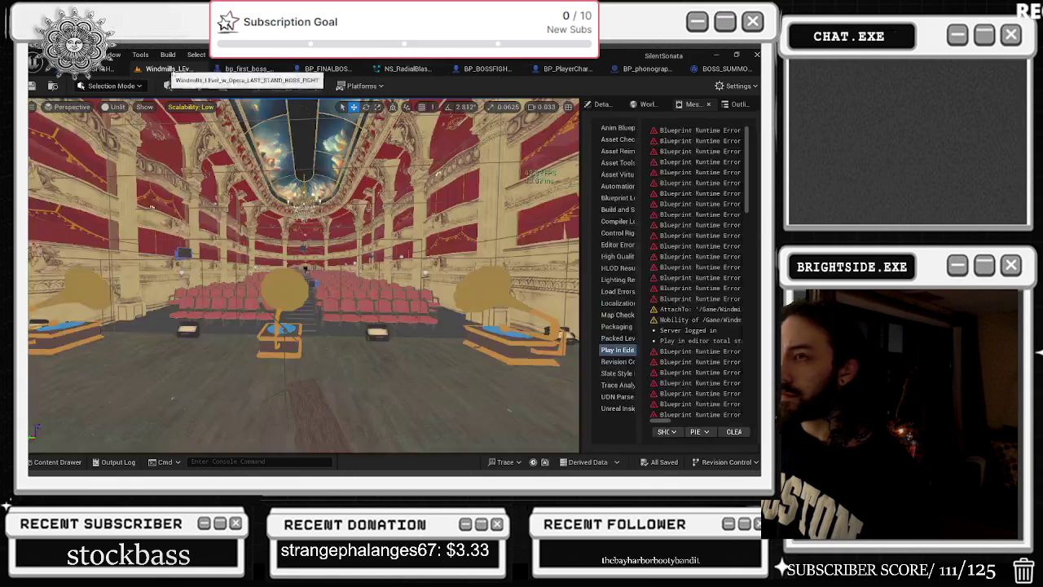
click(259, 86)
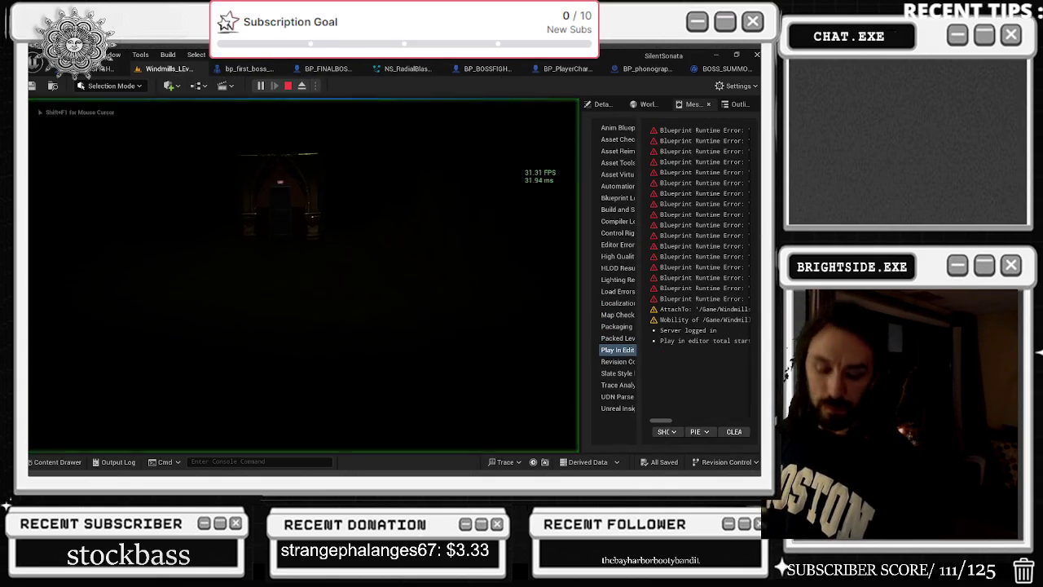
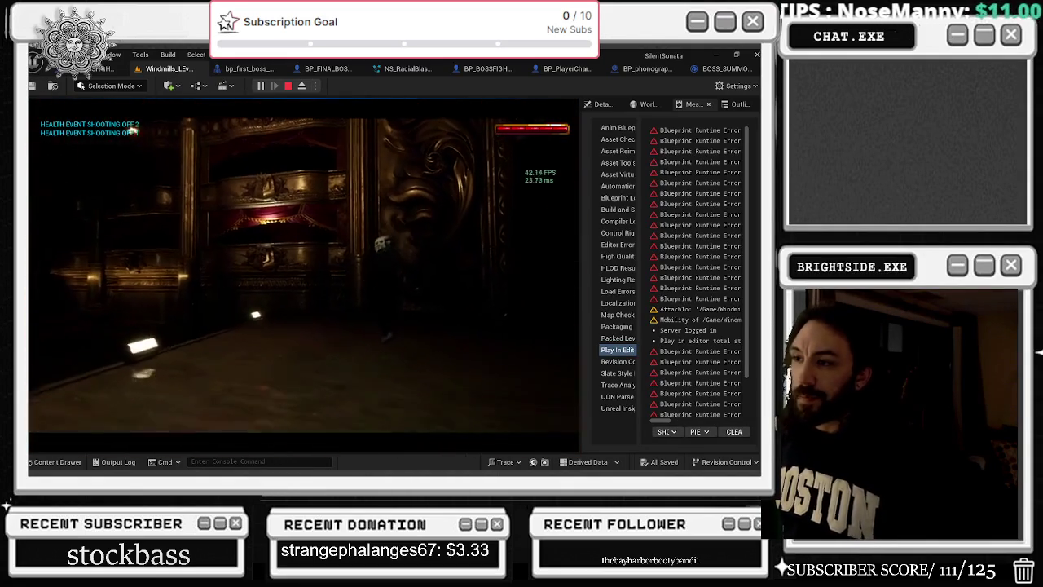
Stop the play session and look over the bp_first_boss_death and BP_FINALBOSS_DANTALION blueprint graphs
key(Escape)
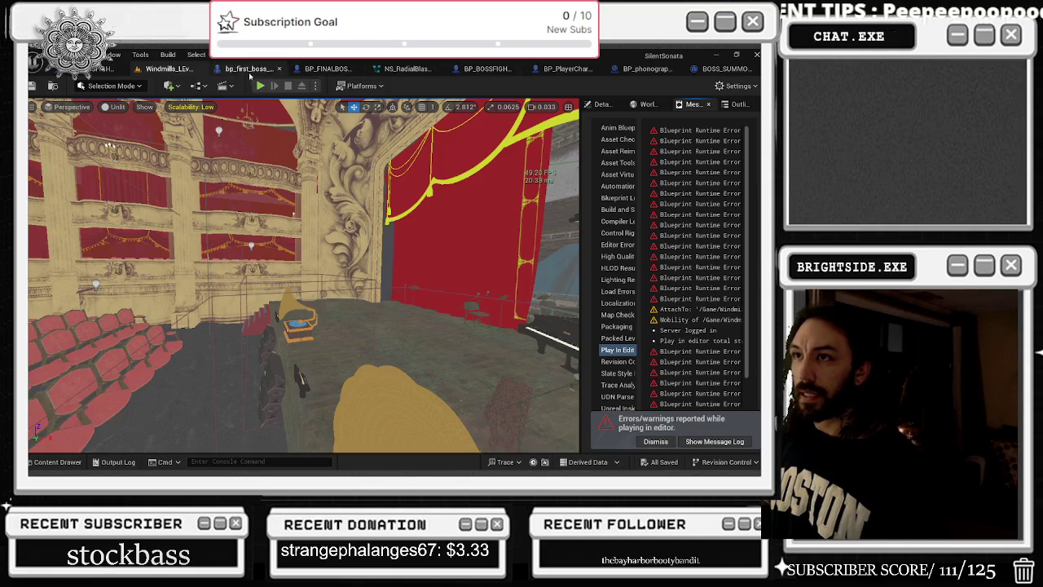
click(249, 69)
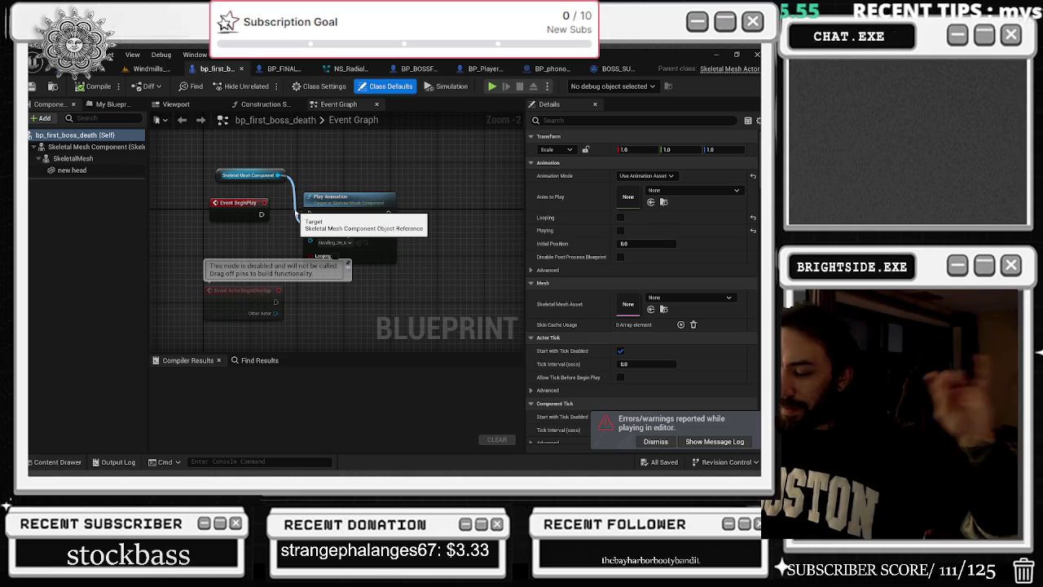
click(656, 441)
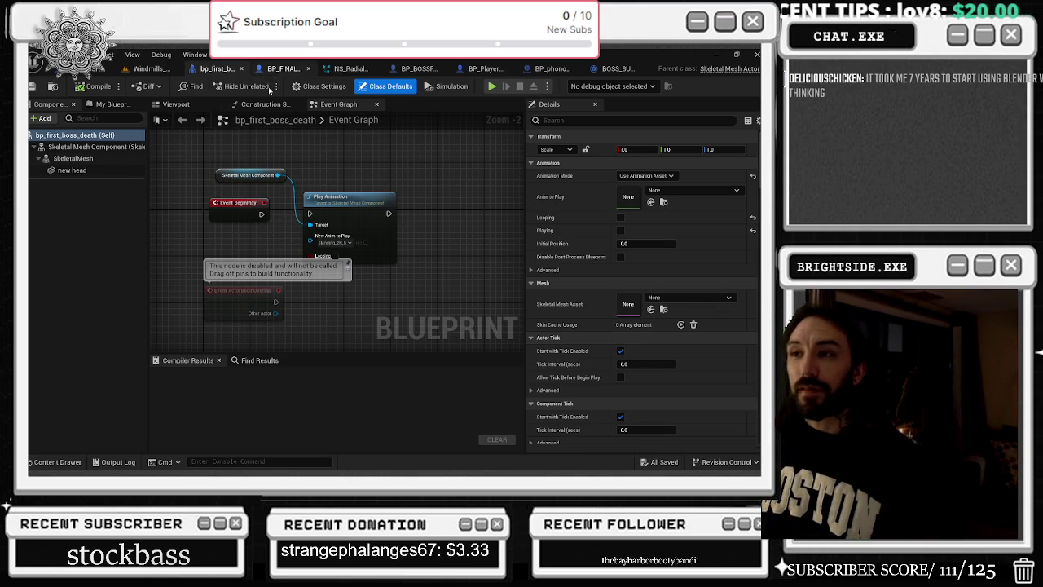
click(284, 68)
drag(364, 264, 375, 269)
From BOSS_SUMMONS_DirectorBP's System Template, open NS_HurricaneTorment in the Niagara editor
click(103, 69)
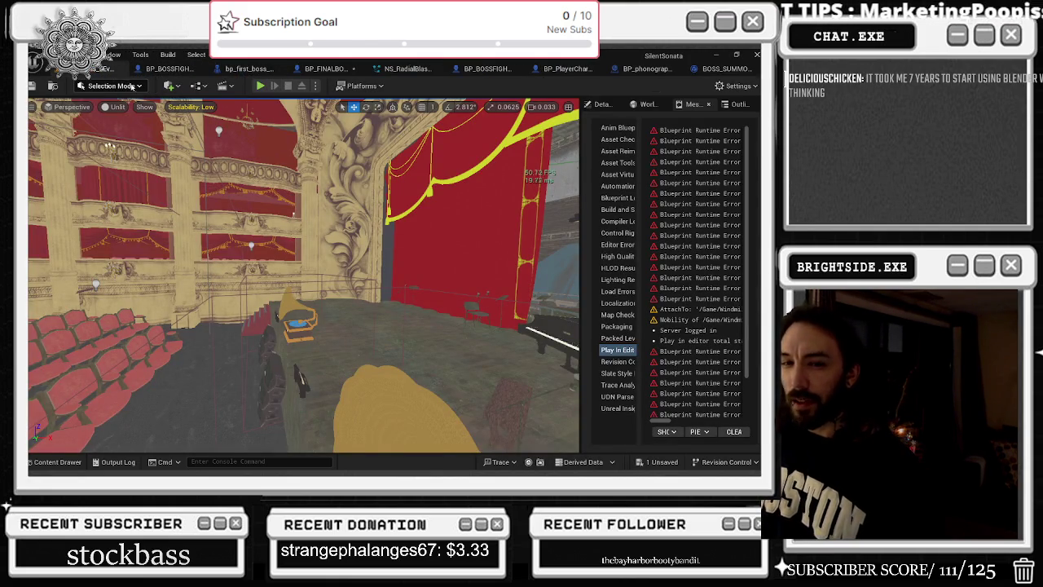
click(325, 68)
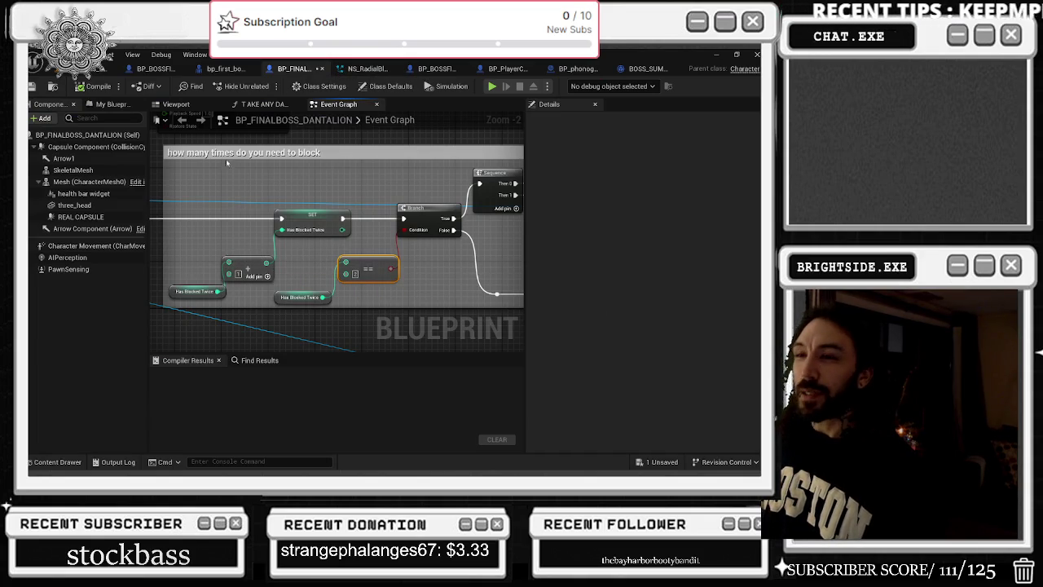
click(102, 69)
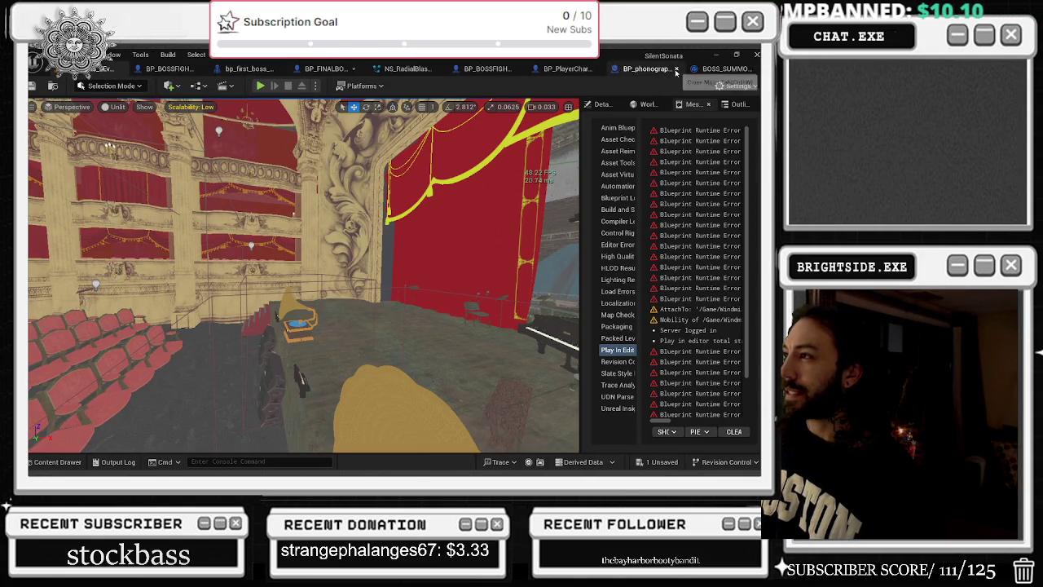
click(713, 68)
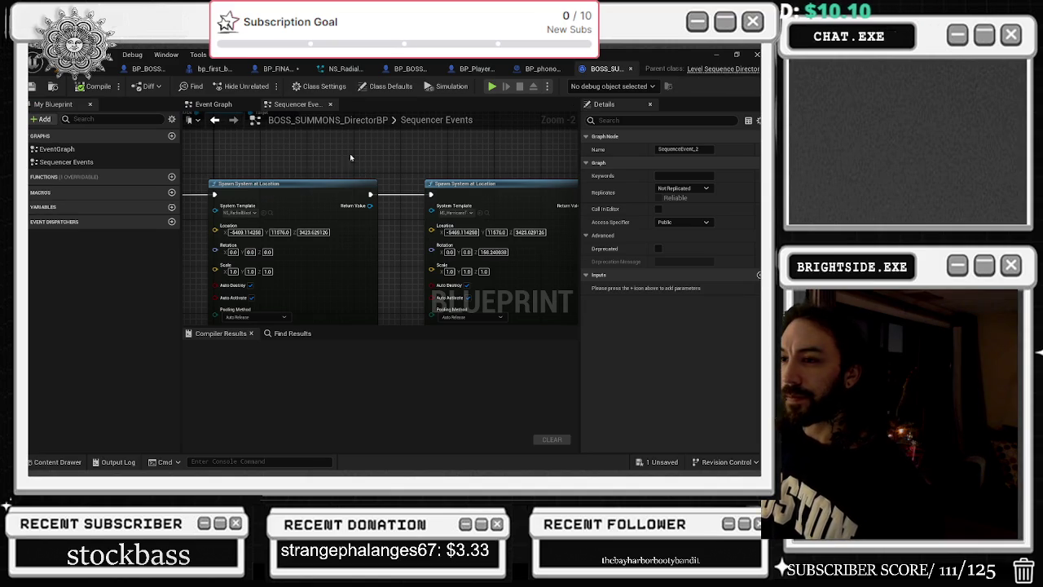
click(487, 213)
double_click(485, 321)
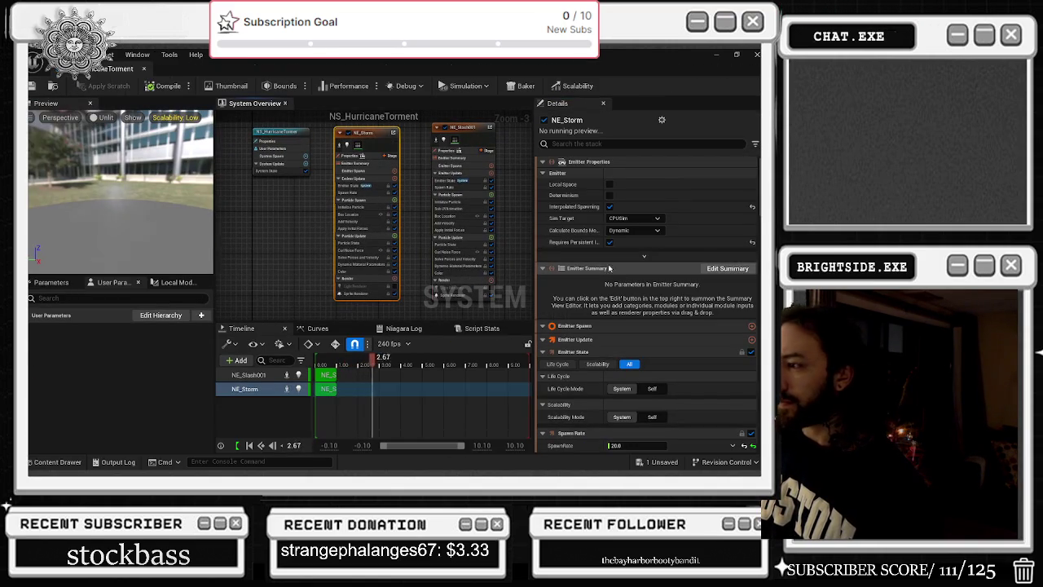
Enter a spawn rate of 600 on the first selected emitter
scroll(669, 296, down, 2)
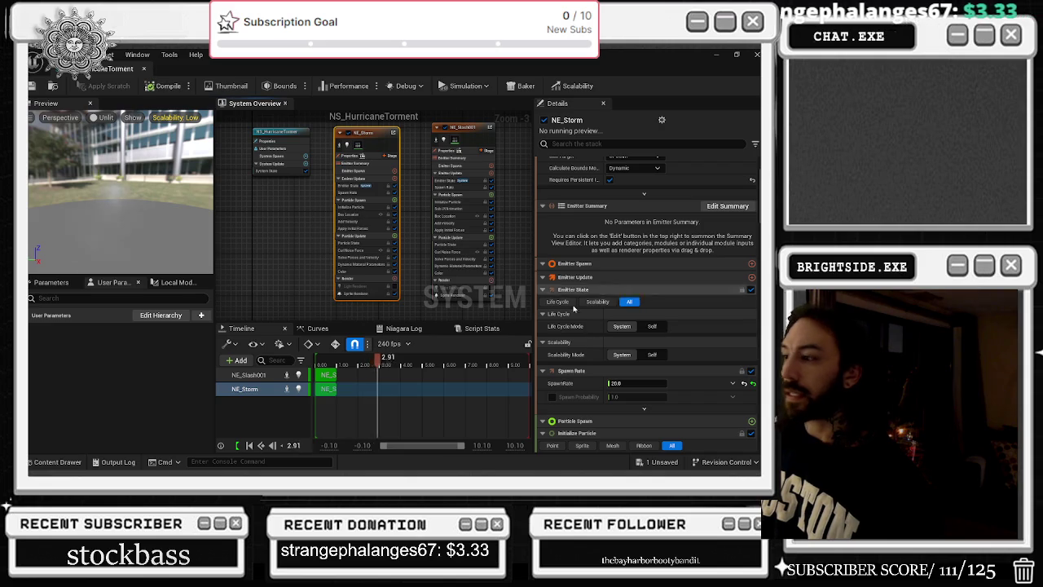
click(632, 383)
text(600)
key(Return)
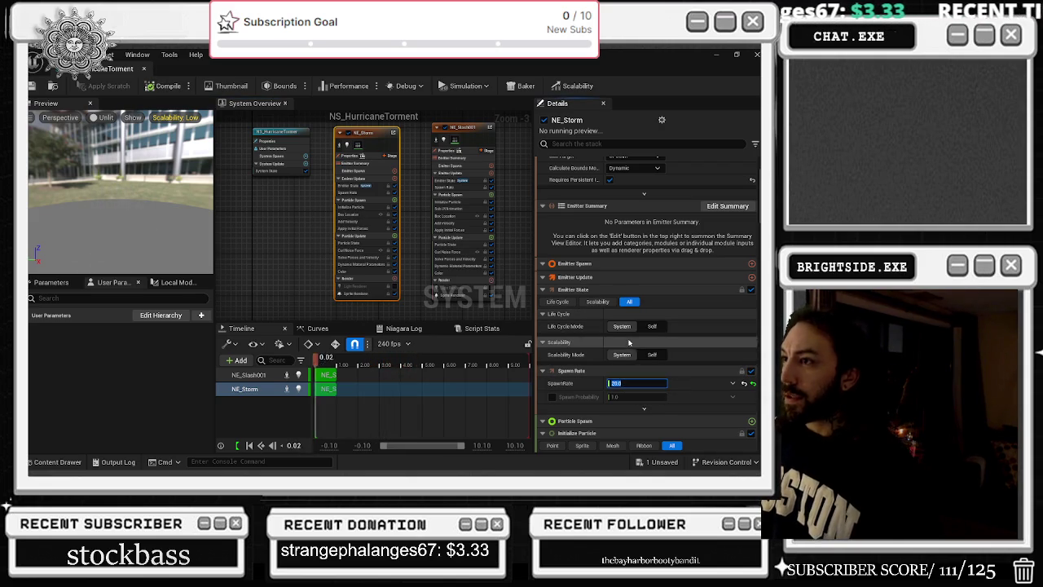
Select NE_Slash001 and set its spawn rate to 100
click(481, 144)
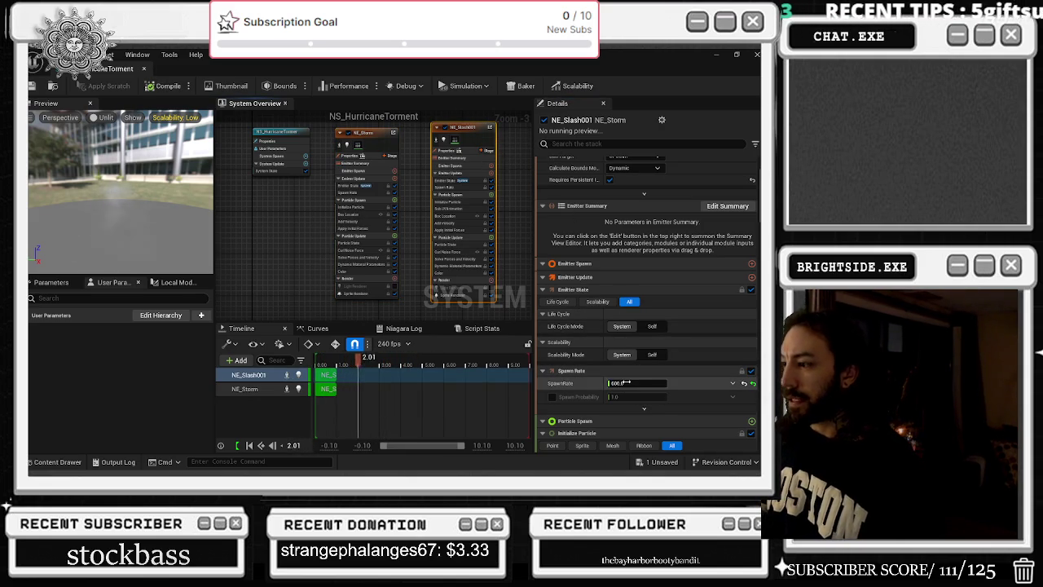
scroll(483, 146, up, 3)
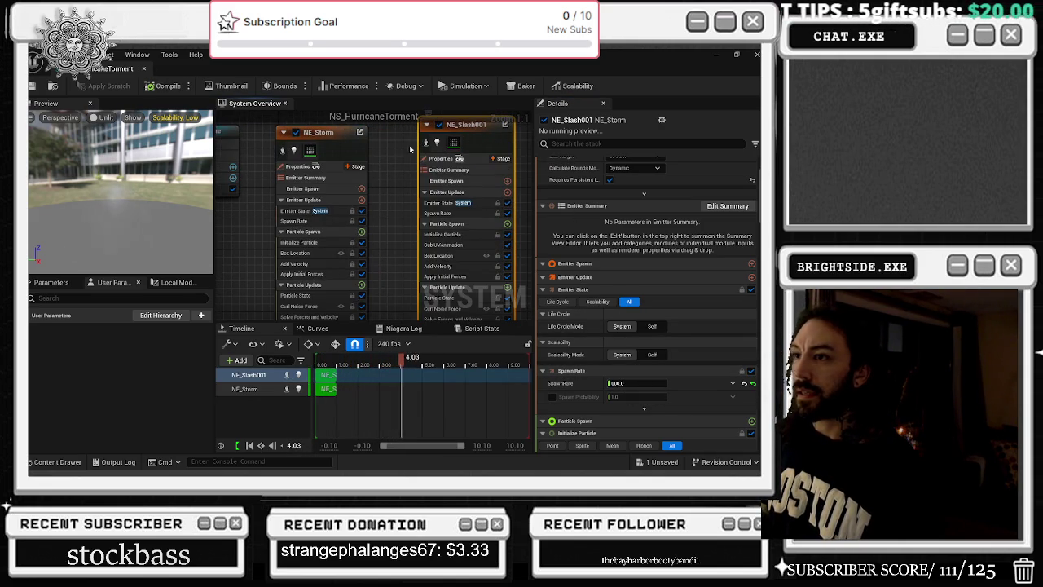
click(326, 142)
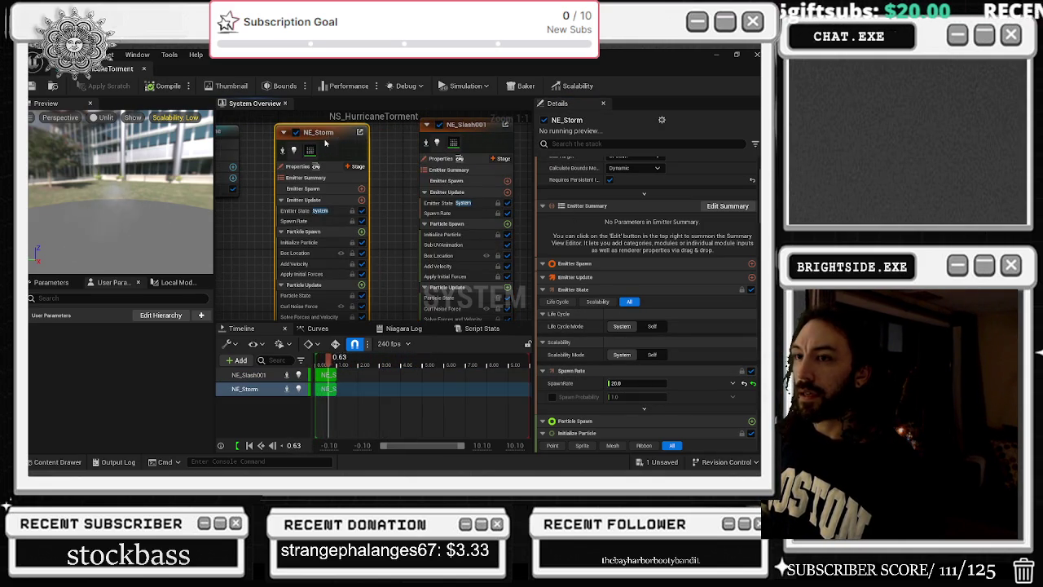
click(429, 157)
click(619, 384)
text(100)
key(Return)
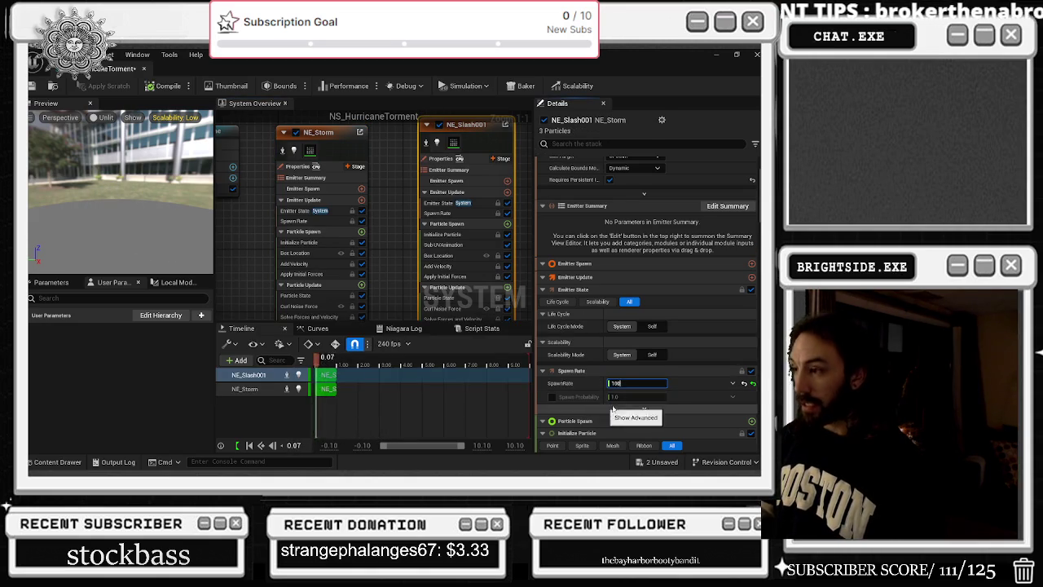
Select NE_Storm and bring up its sprite renderer material choices
click(403, 191)
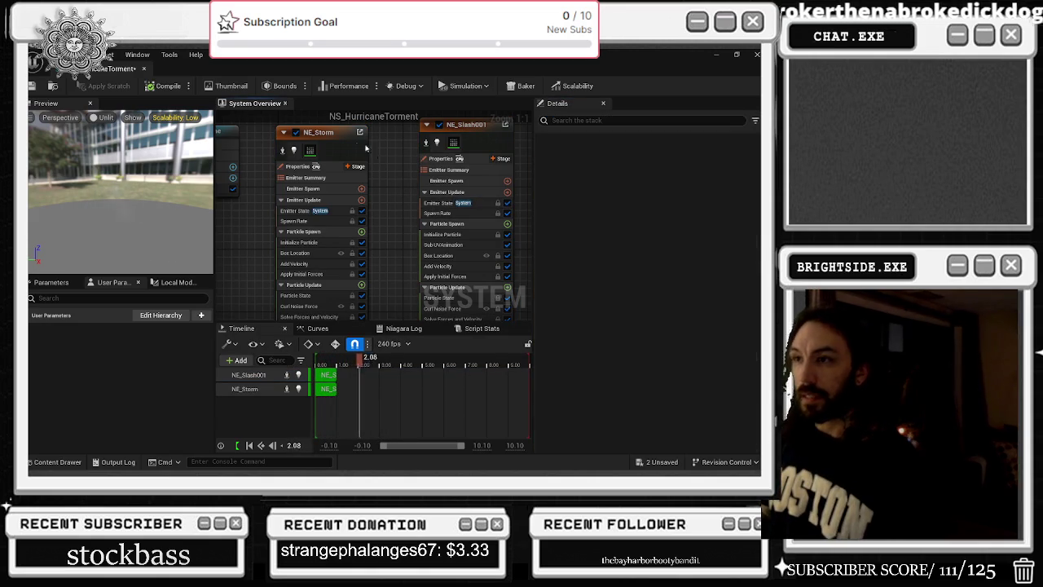
click(359, 150)
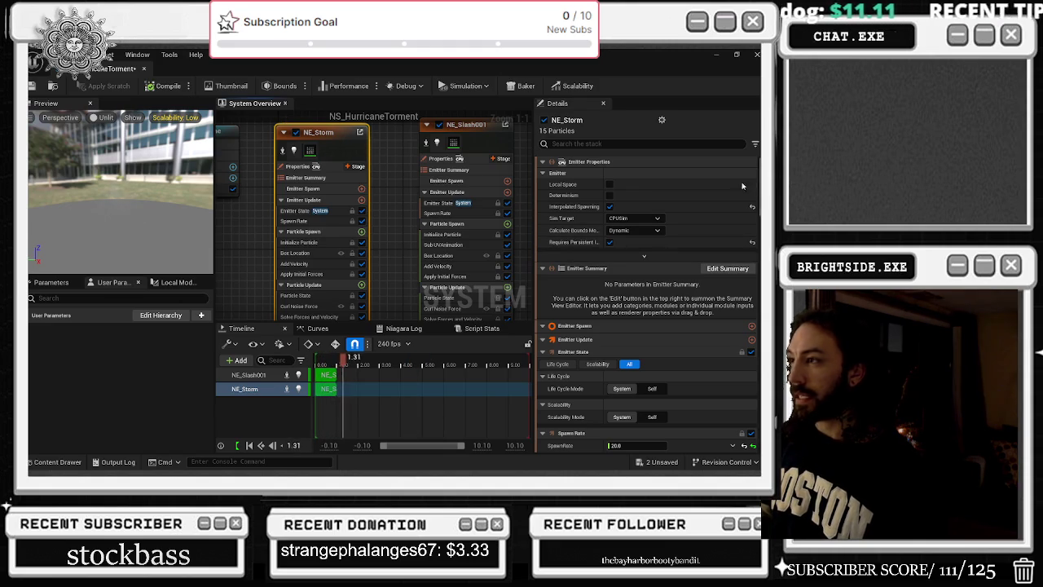
scroll(644, 326, down, 10)
click(676, 186)
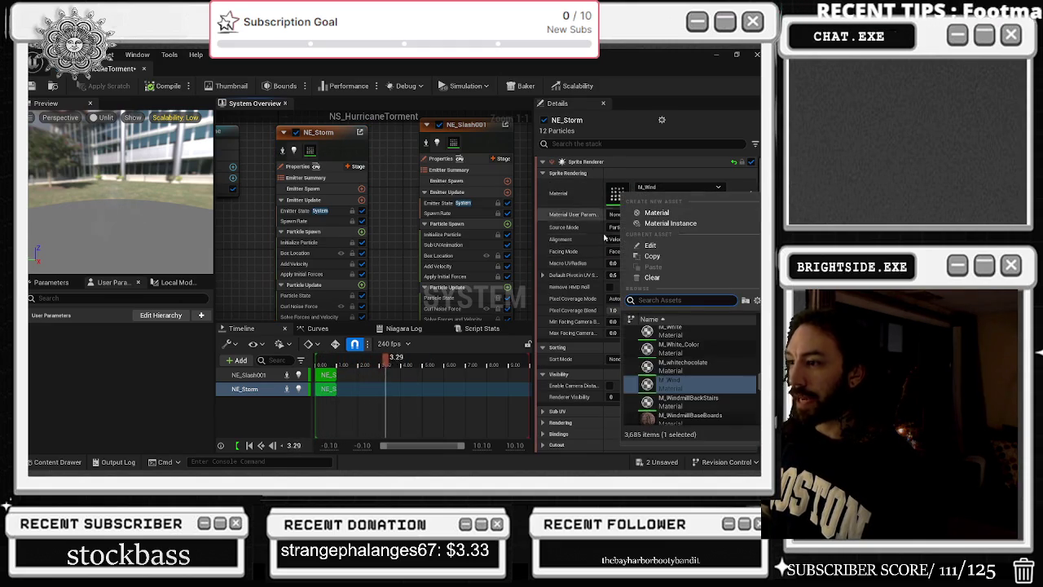
Replace NE_Storm's sprite material with MI_AirStream
click(652, 165)
click(652, 198)
click(427, 379)
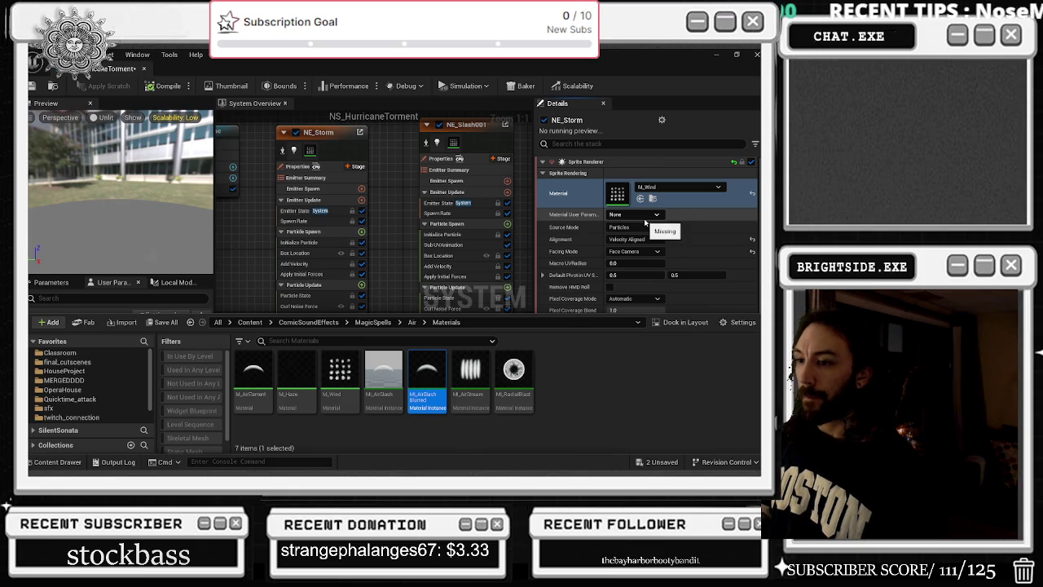
click(470, 375)
click(640, 199)
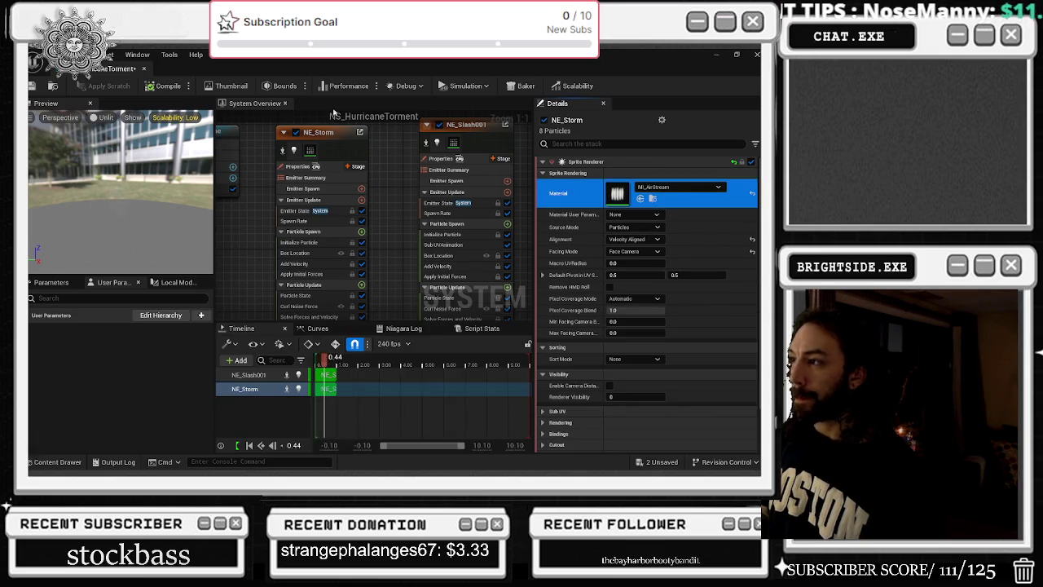
drag(170, 168, 125, 191)
Save NS_HurricaneTorment and BP_FINALBOSS_DANTALION, then start a test play in the opera-house level
click(30, 86)
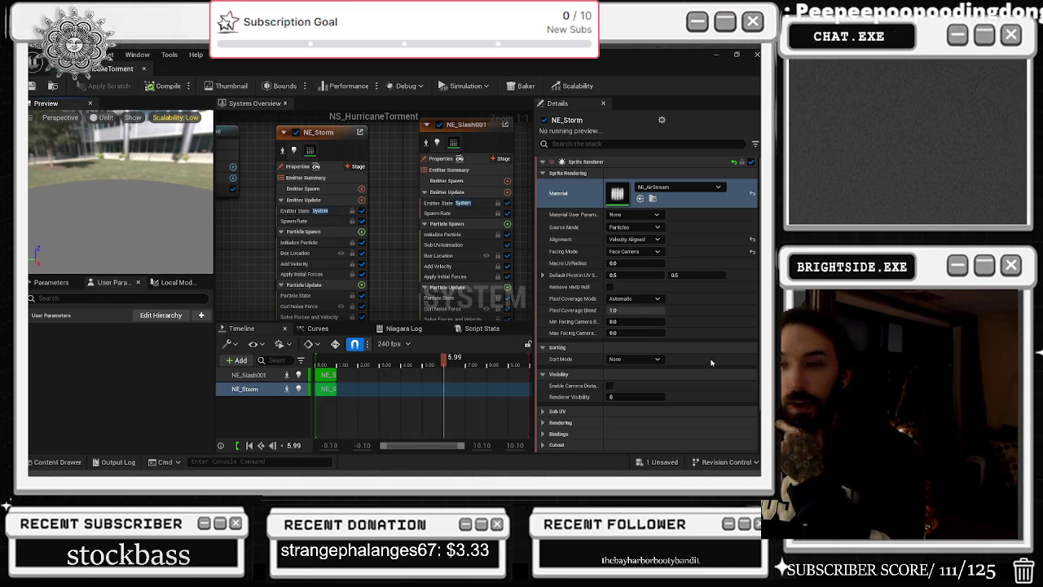
click(662, 462)
click(465, 375)
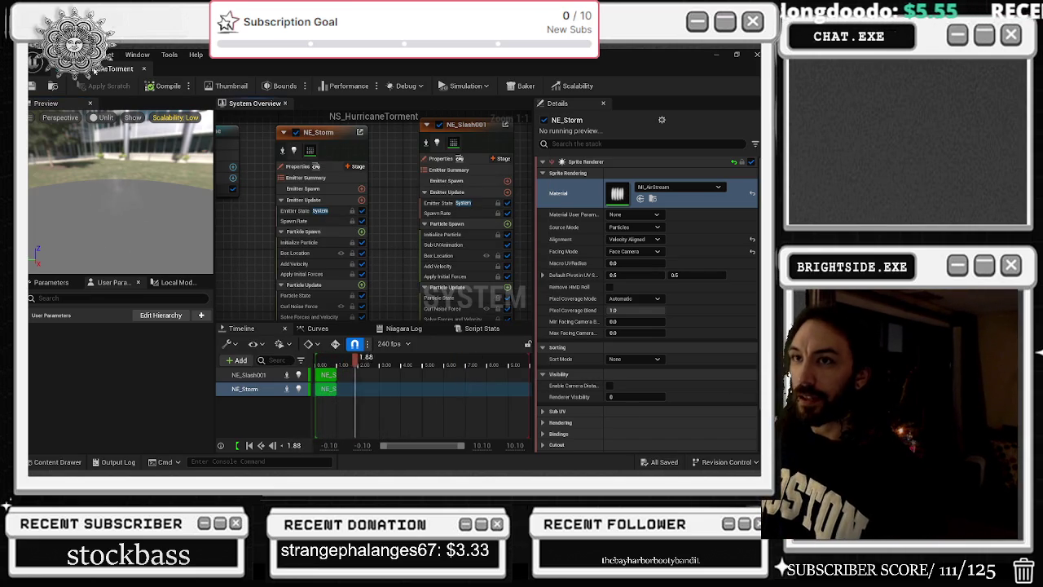
mouse_move(130, 68)
mouse_down()
mouse_move(235, 179)
mouse_move(656, 112)
mouse_move(644, 69)
mouse_up()
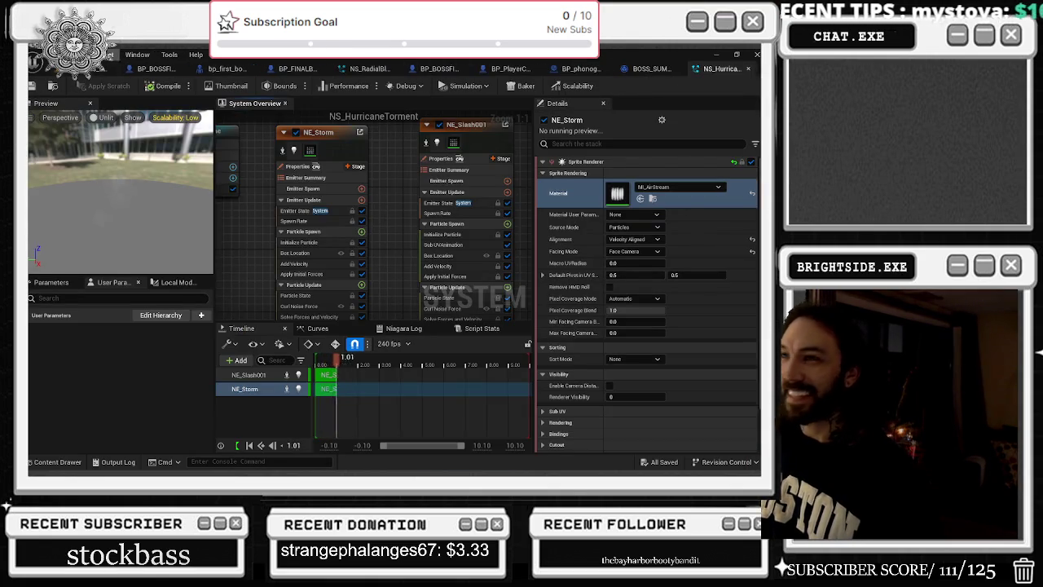
click(90, 69)
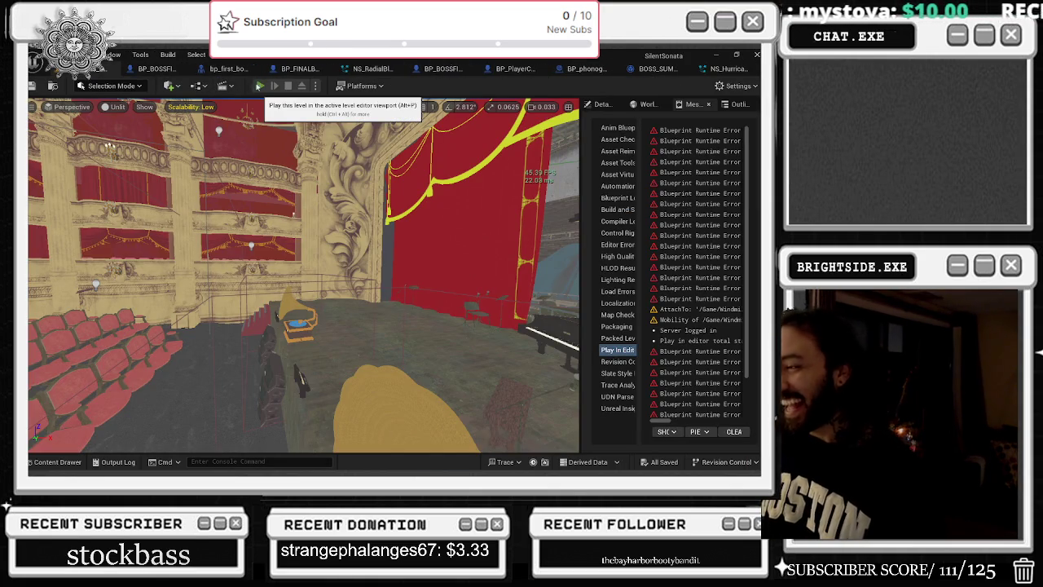
click(255, 85)
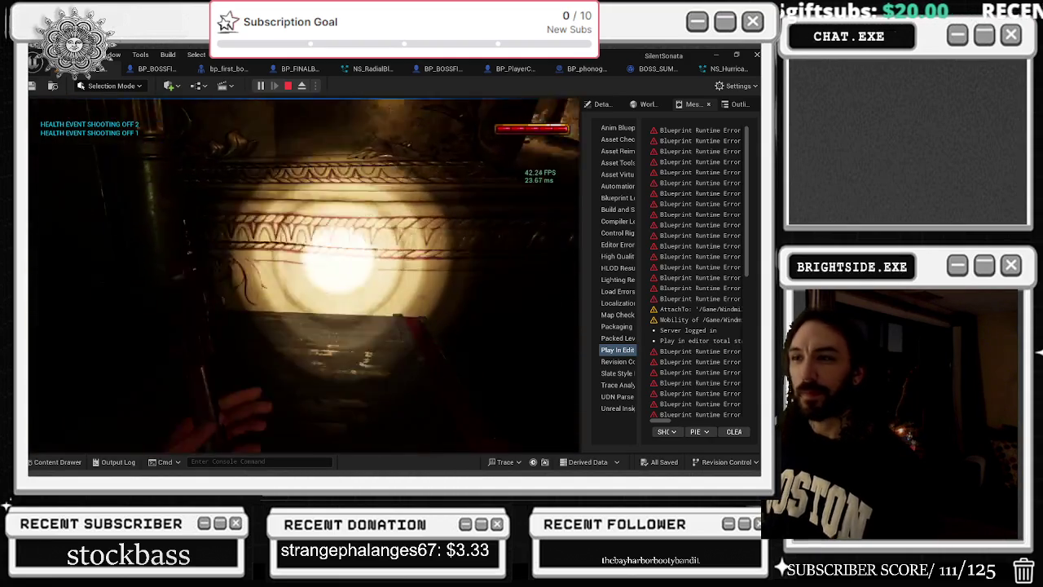
key(Escape)
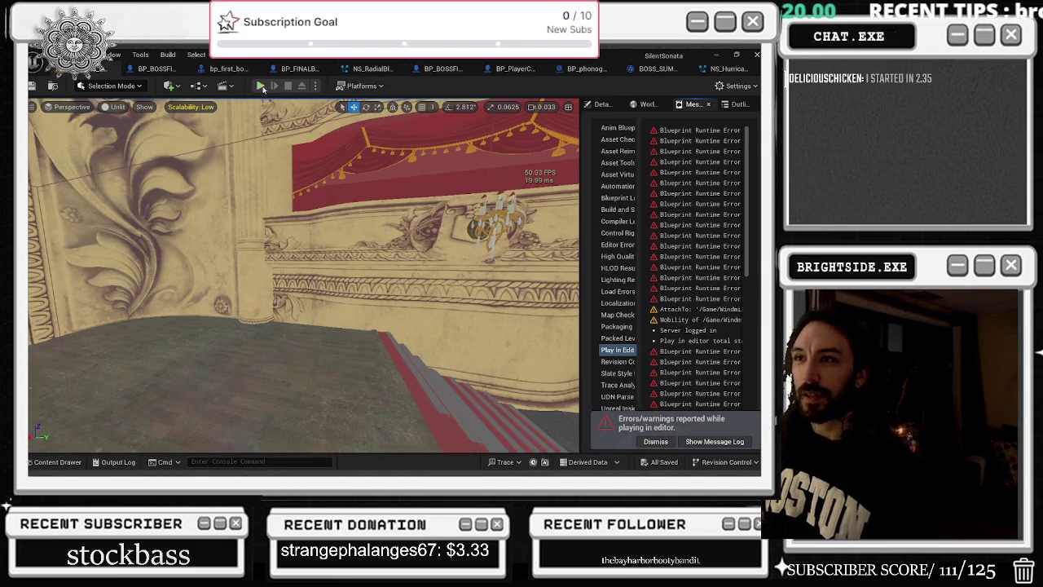
click(260, 85)
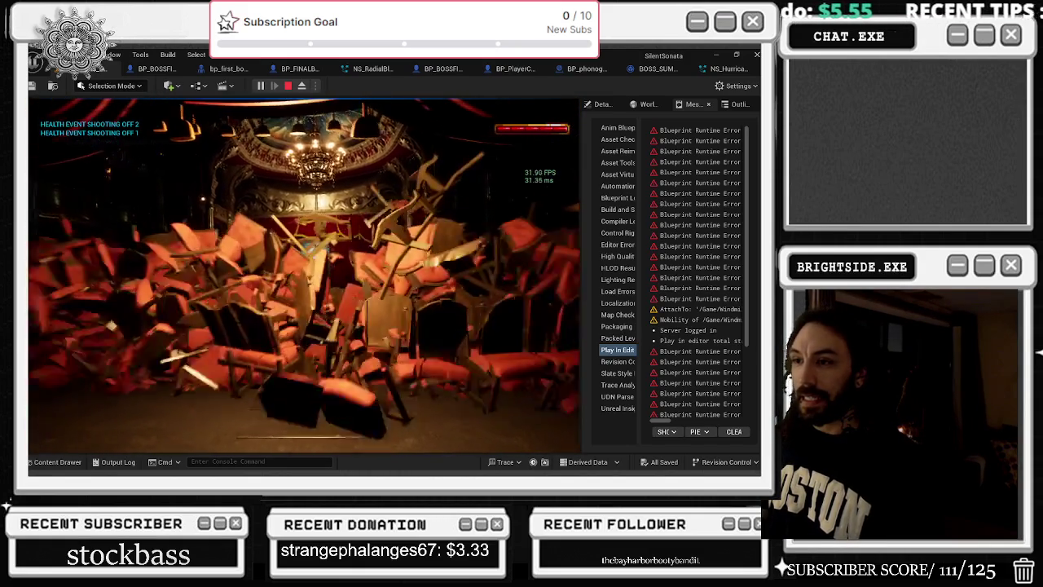
key(Escape)
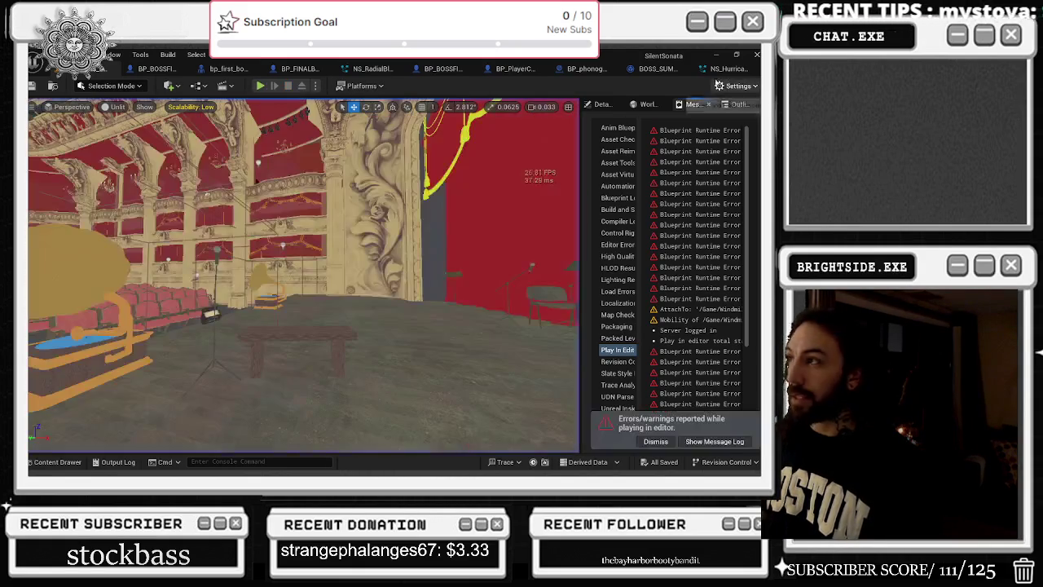
Disable the NE_Storm emitter in NS_HurricaneTorment and save the system
click(719, 70)
click(296, 133)
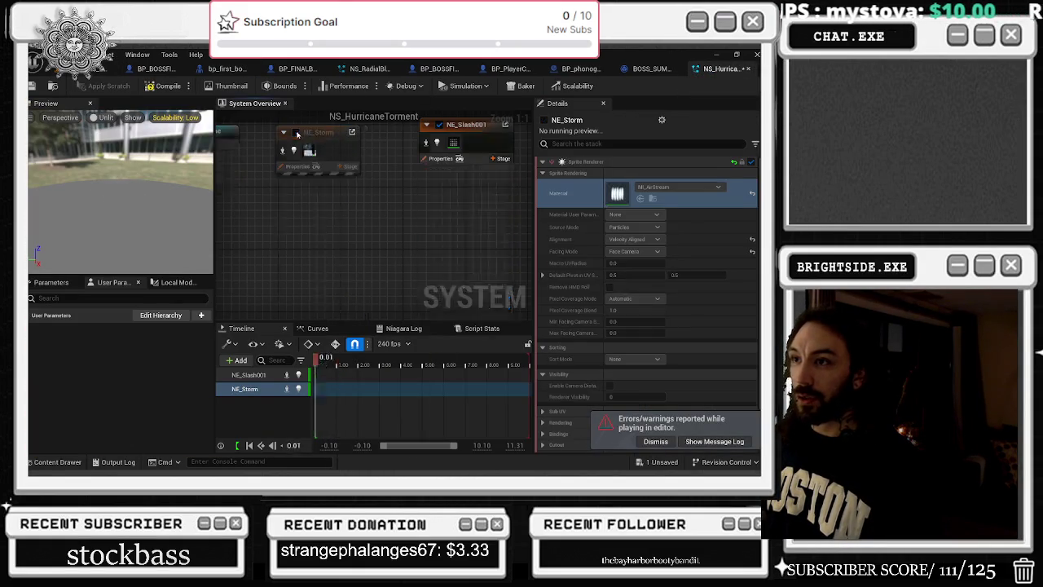
click(457, 165)
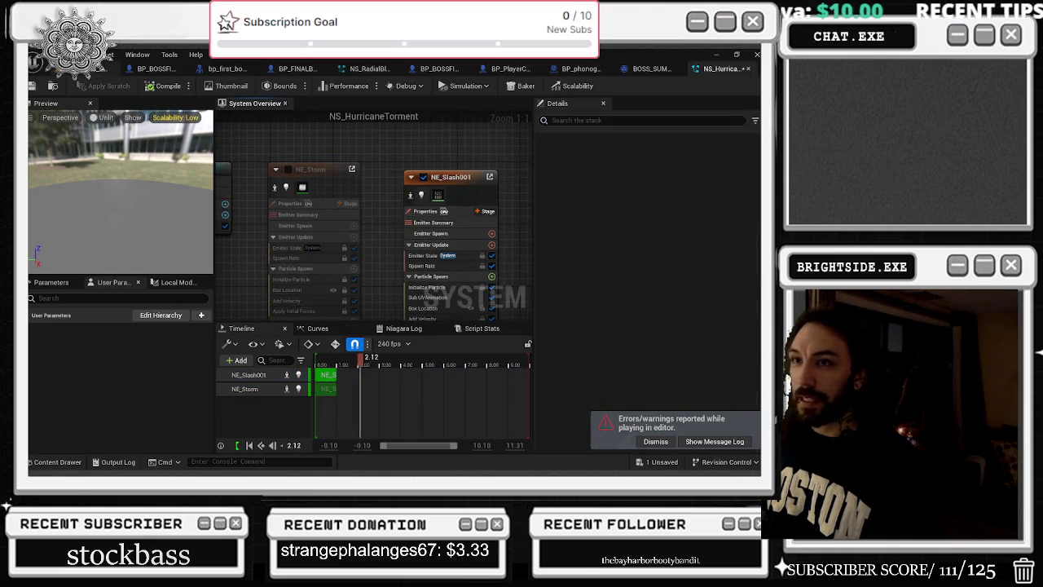
click(33, 86)
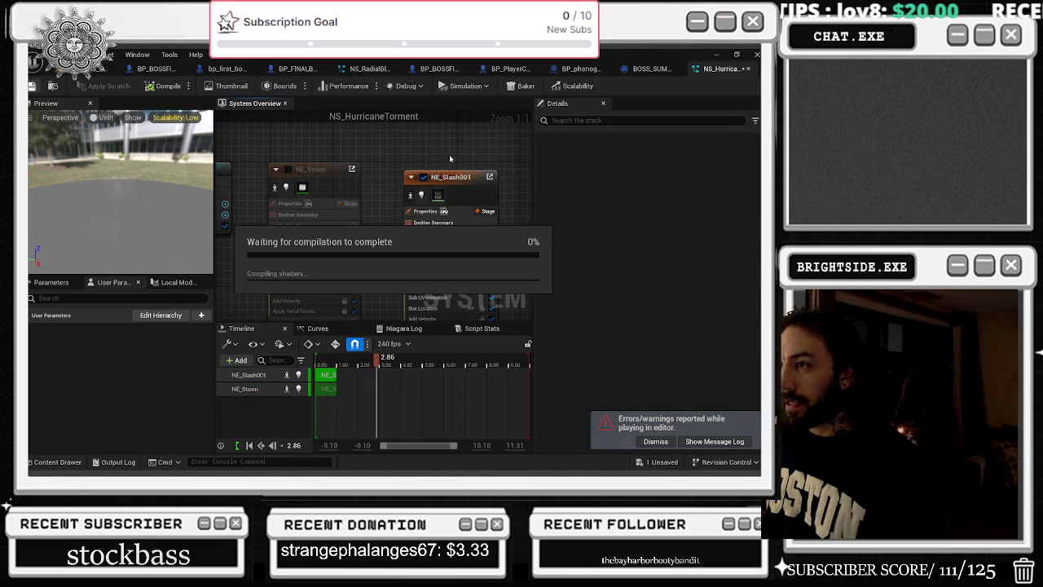
Compare NE_Storm's and NE_Slash001's Initialize Particle position settings through their context menus
click(460, 188)
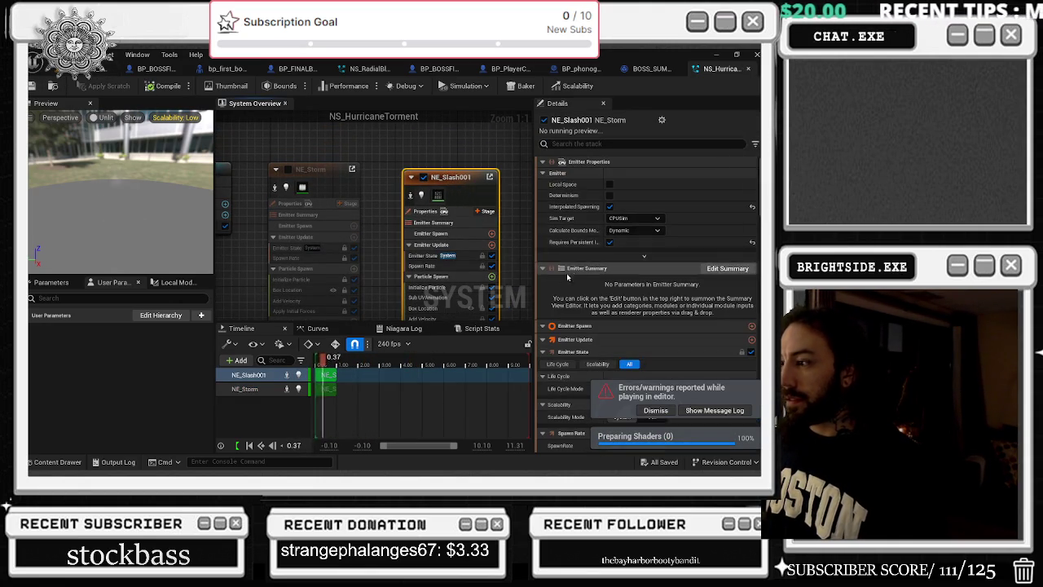
scroll(572, 273, down, 15)
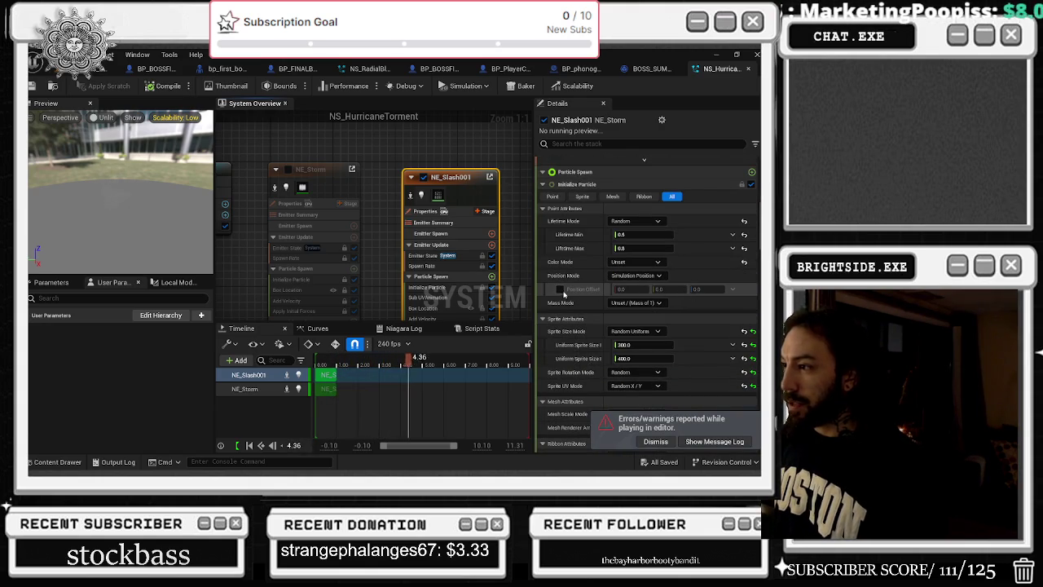
click(310, 170)
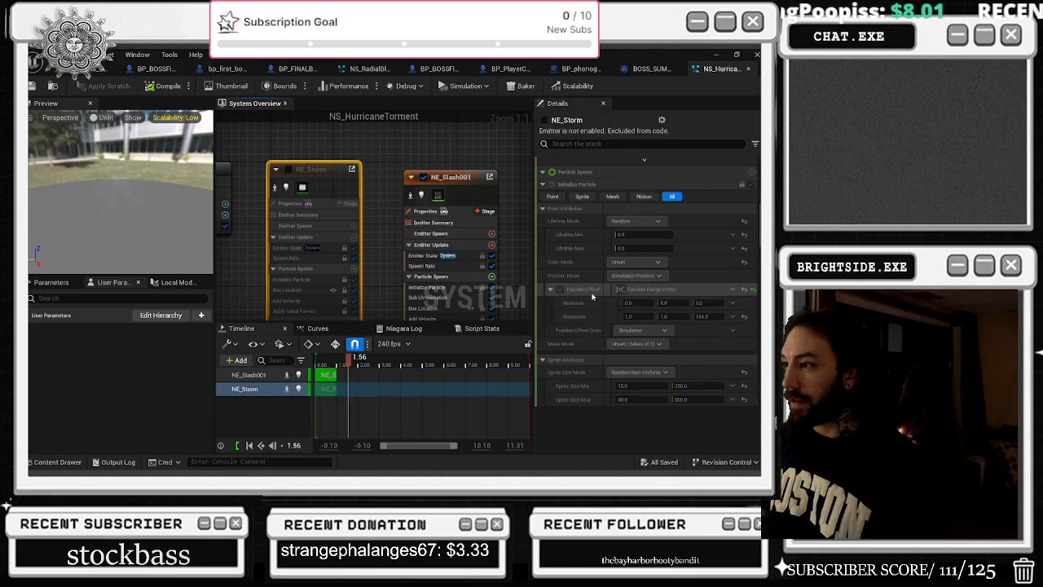
right_click(596, 291)
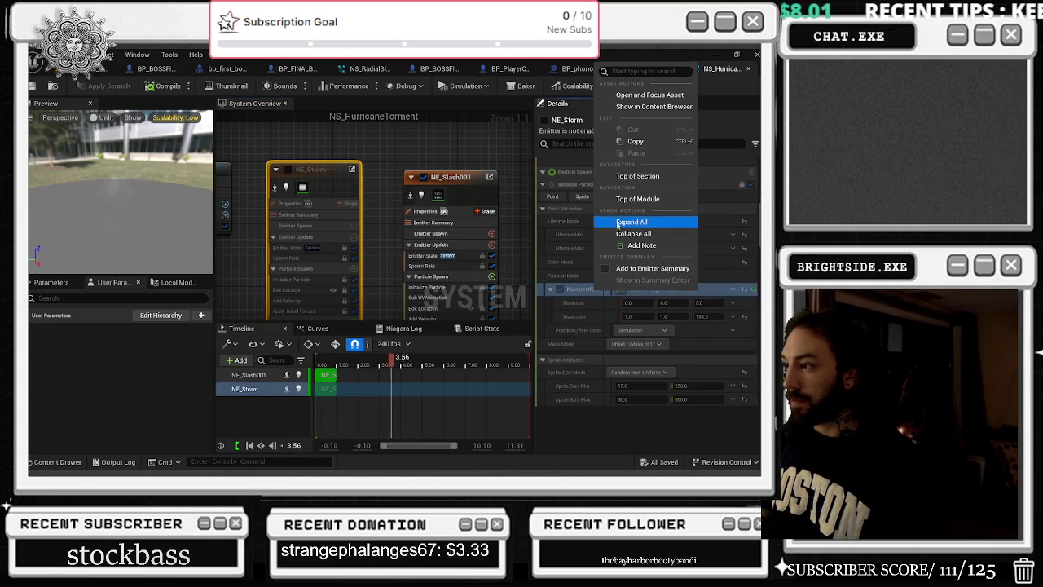
click(549, 274)
right_click(550, 274)
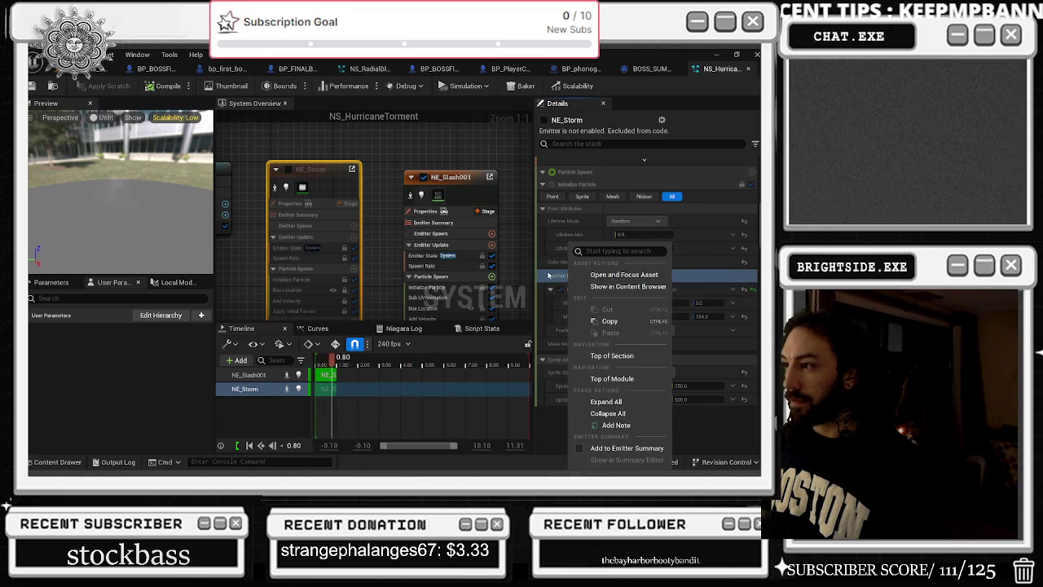
click(450, 177)
right_click(570, 275)
click(630, 321)
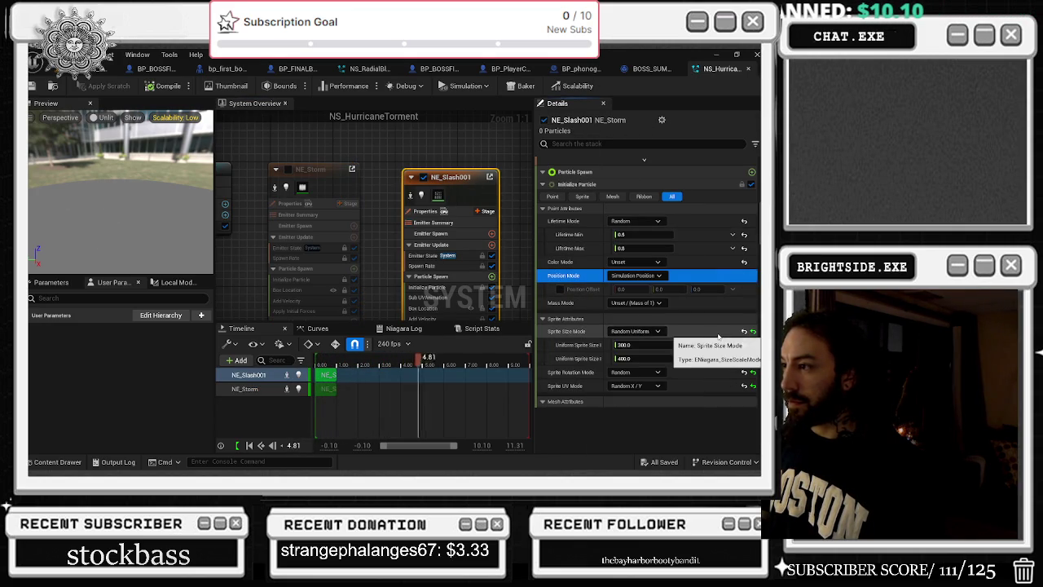
Try position modes on NE_Slash001, keep Simulation Position, and save the system
click(660, 276)
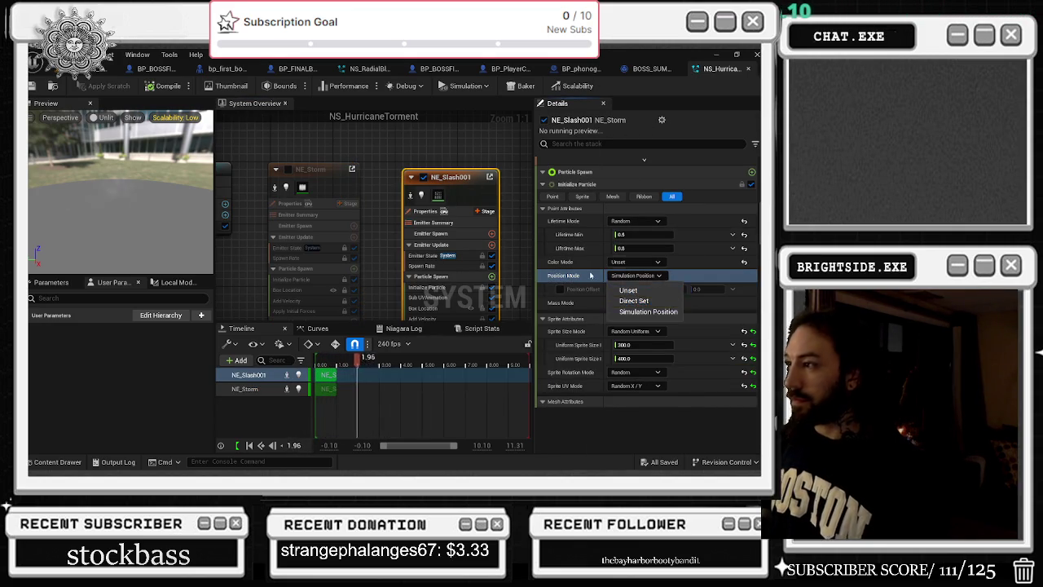
click(662, 275)
click(668, 277)
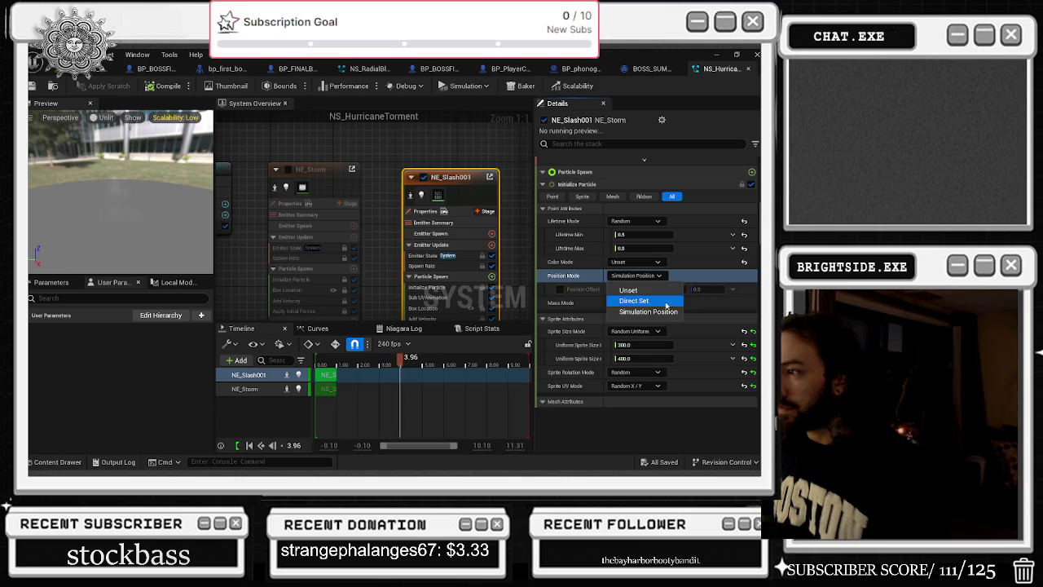
click(636, 305)
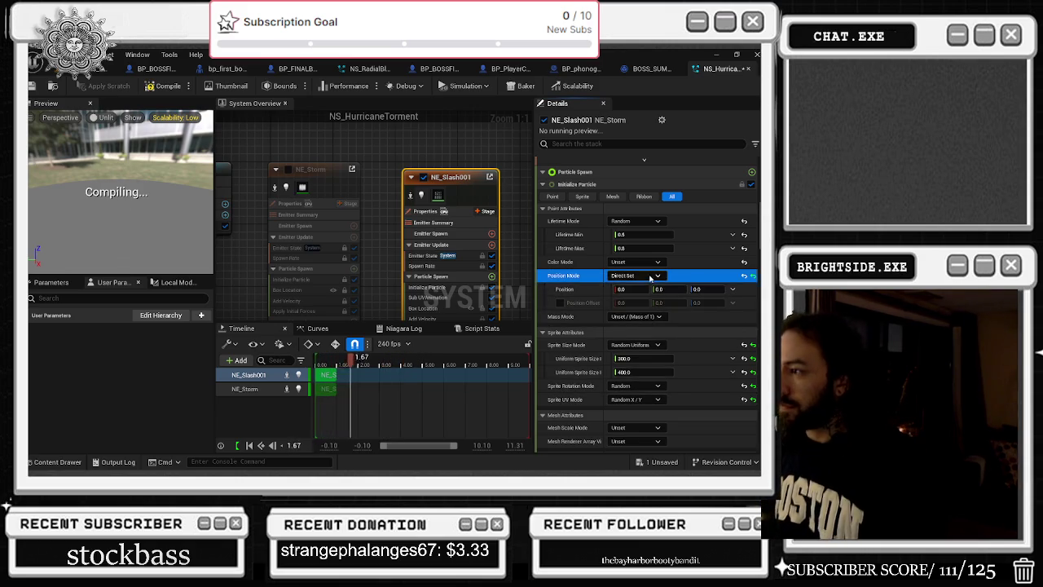
click(650, 277)
click(646, 313)
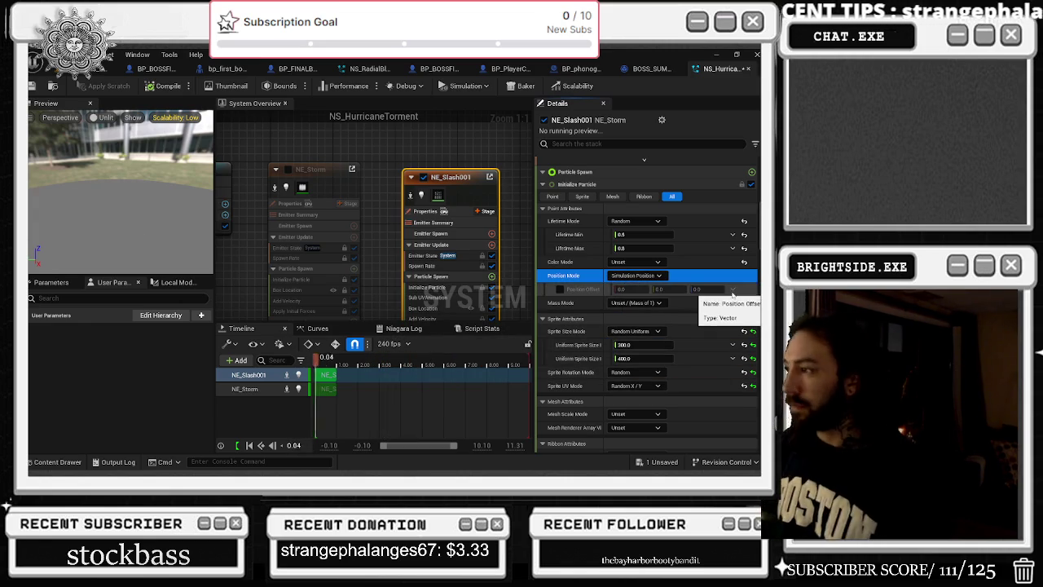
click(635, 275)
click(627, 284)
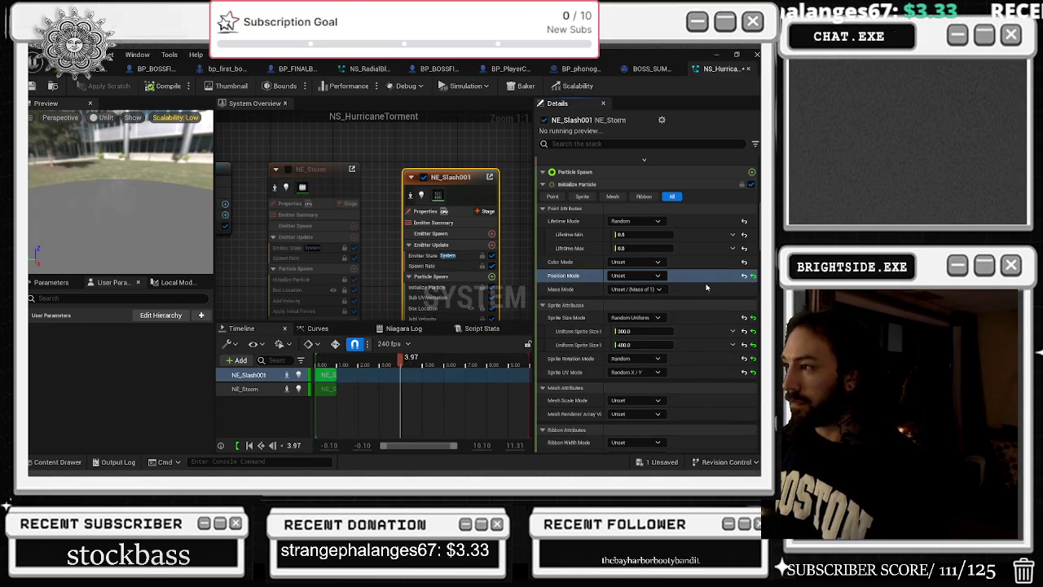
key(ctrl+z)
key(ctrl+s)
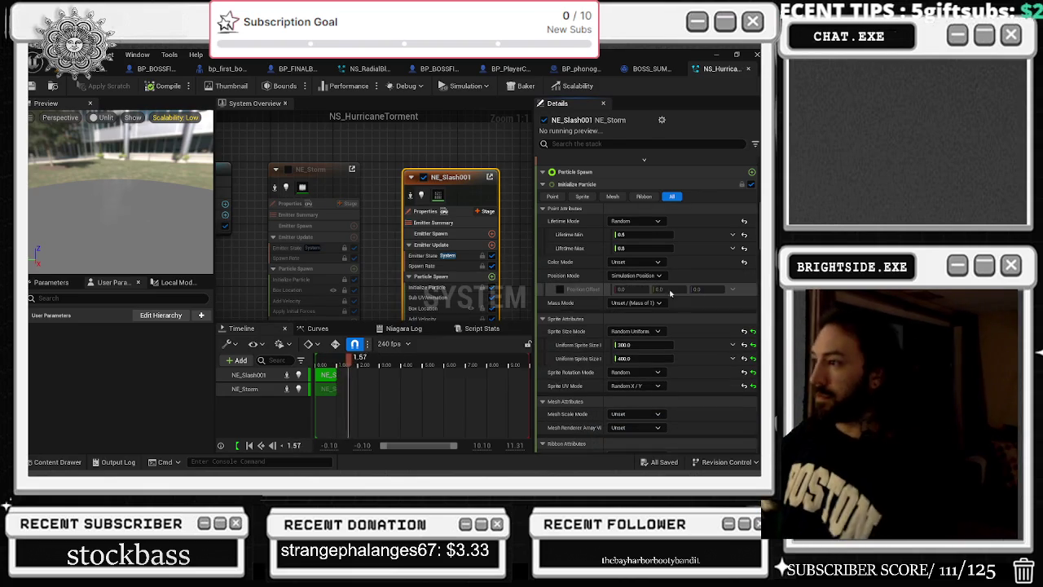
Enable Position Offset as a Random Range Vector from 0,0,0 to 1,100,184, then return to the level
click(560, 289)
click(732, 290)
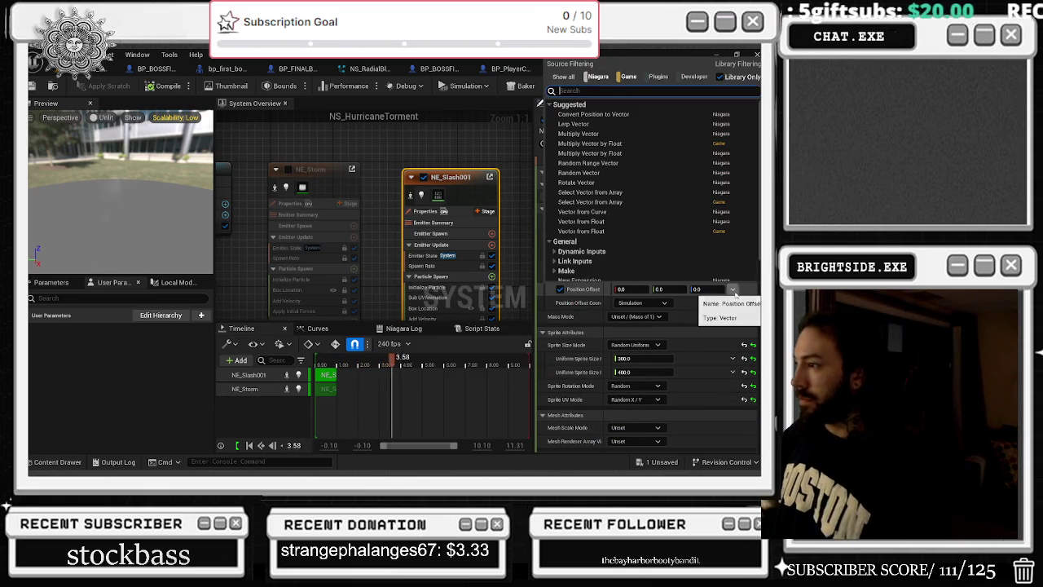
text(ra)
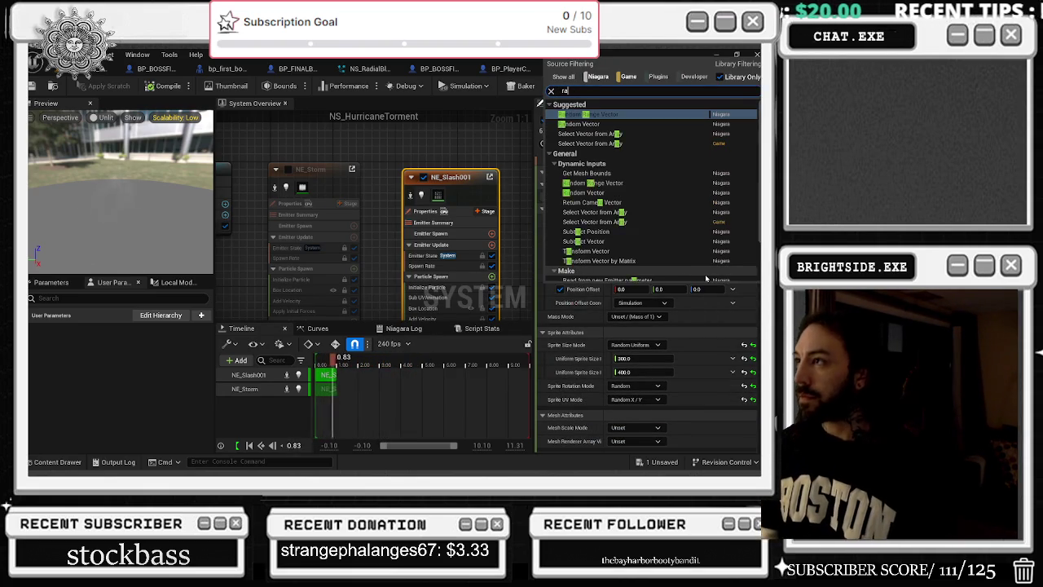
text(ndom)
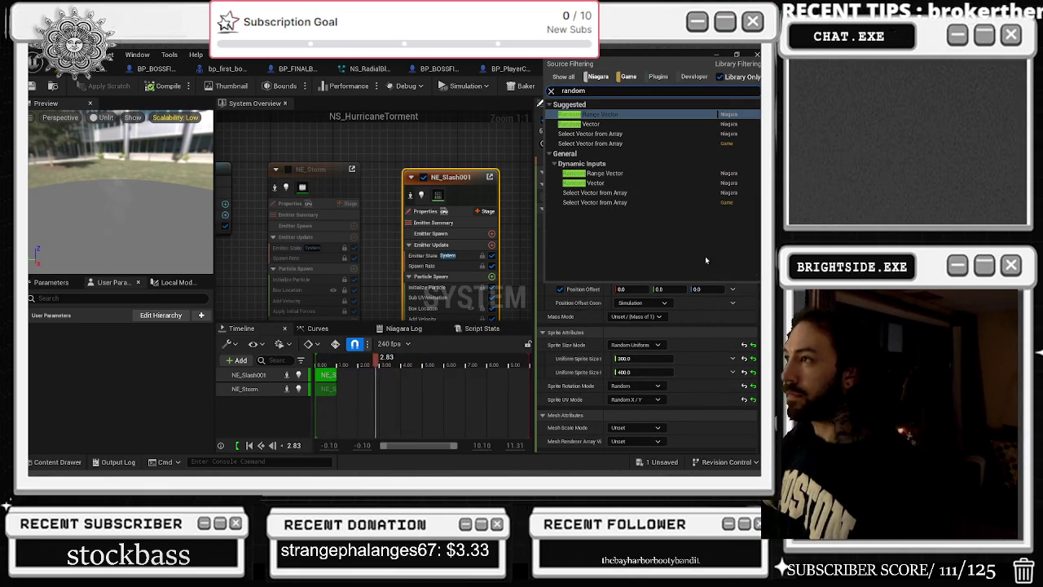
click(693, 114)
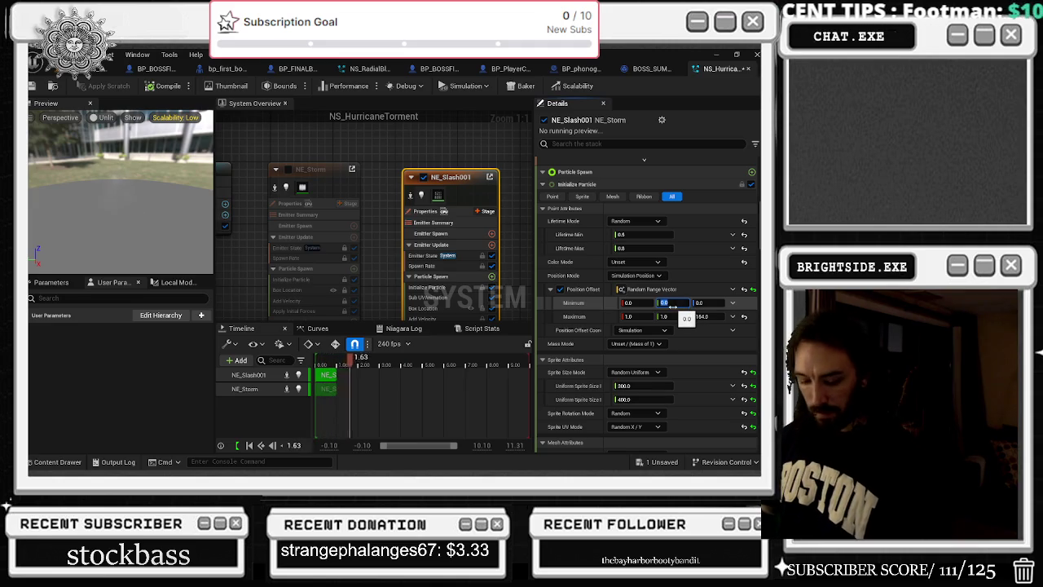
text(0)
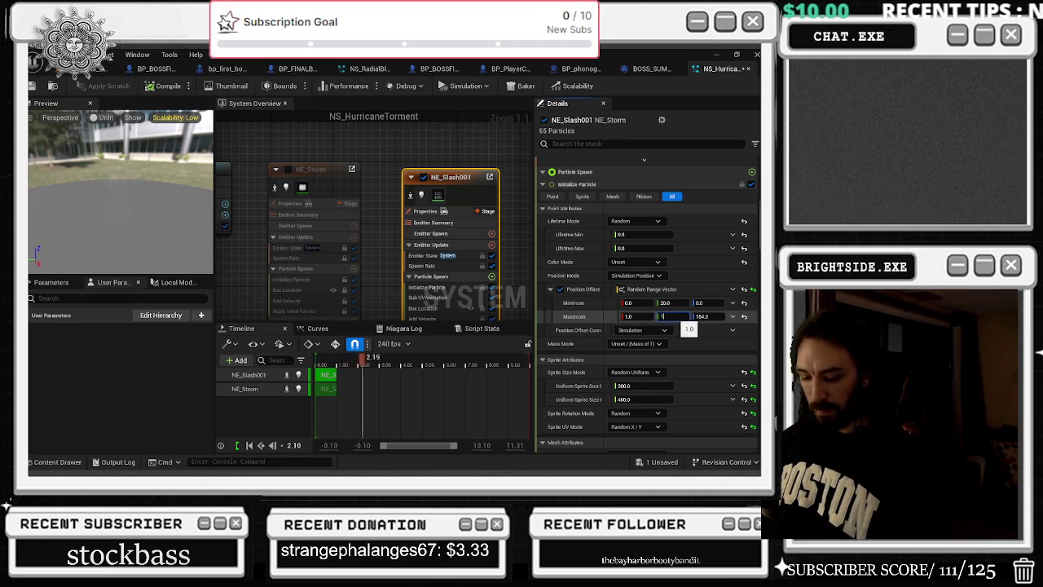
text(00)
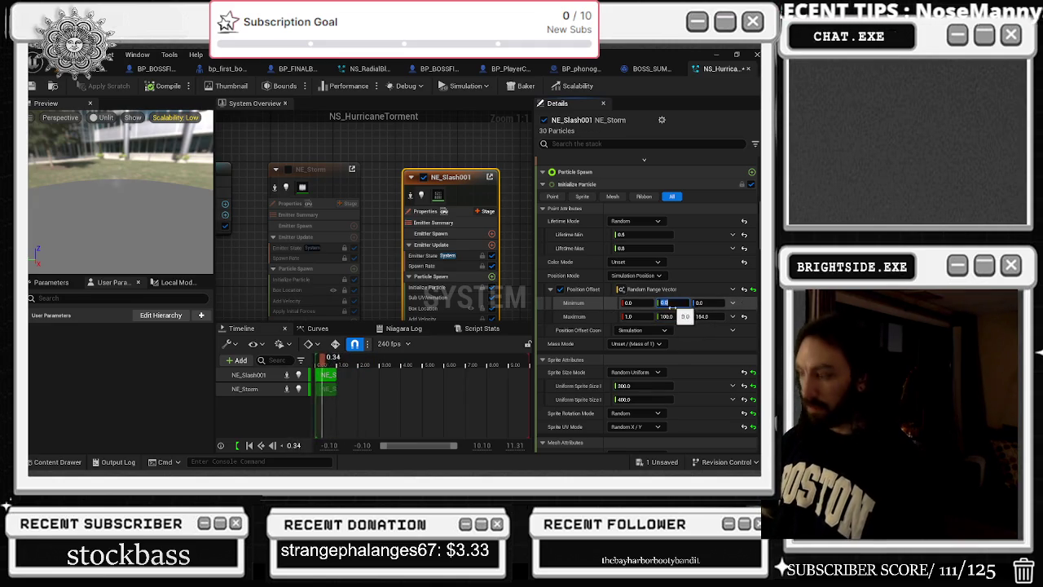
click(579, 329)
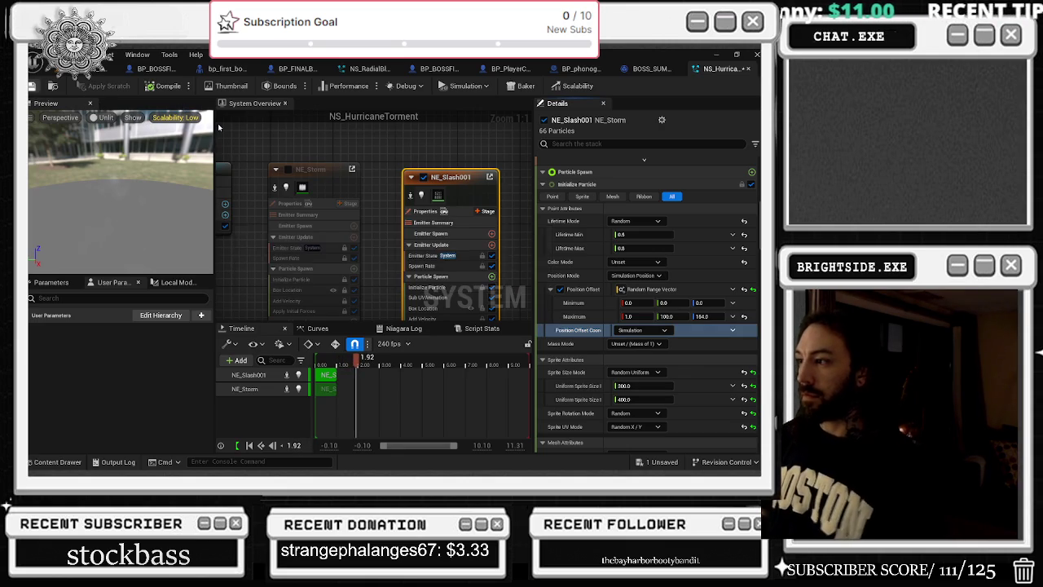
click(89, 69)
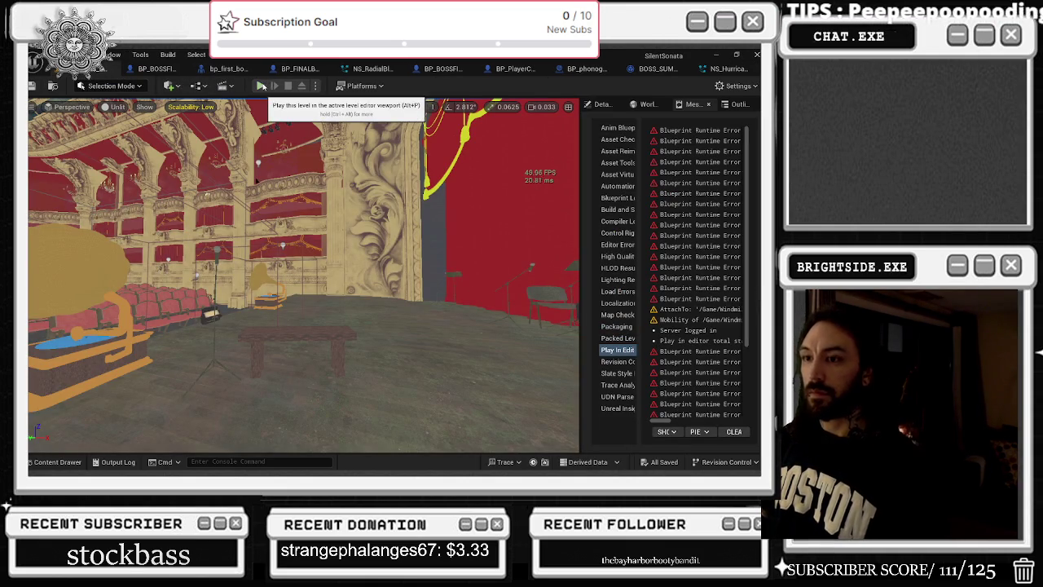
Run a Play In Editor test of the level, then reopen the NS_HurricaneTorment editor
click(260, 86)
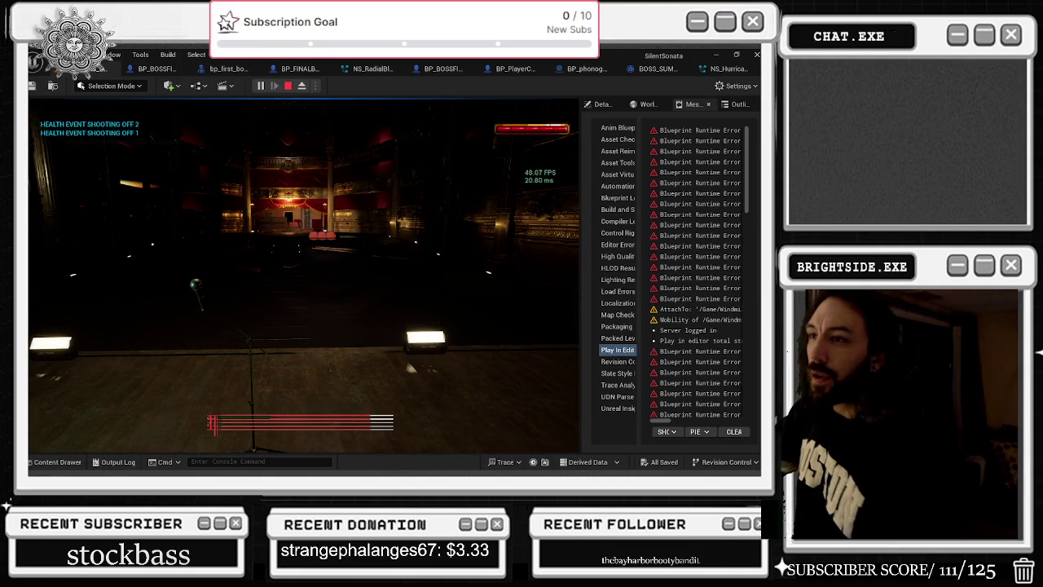
click(728, 68)
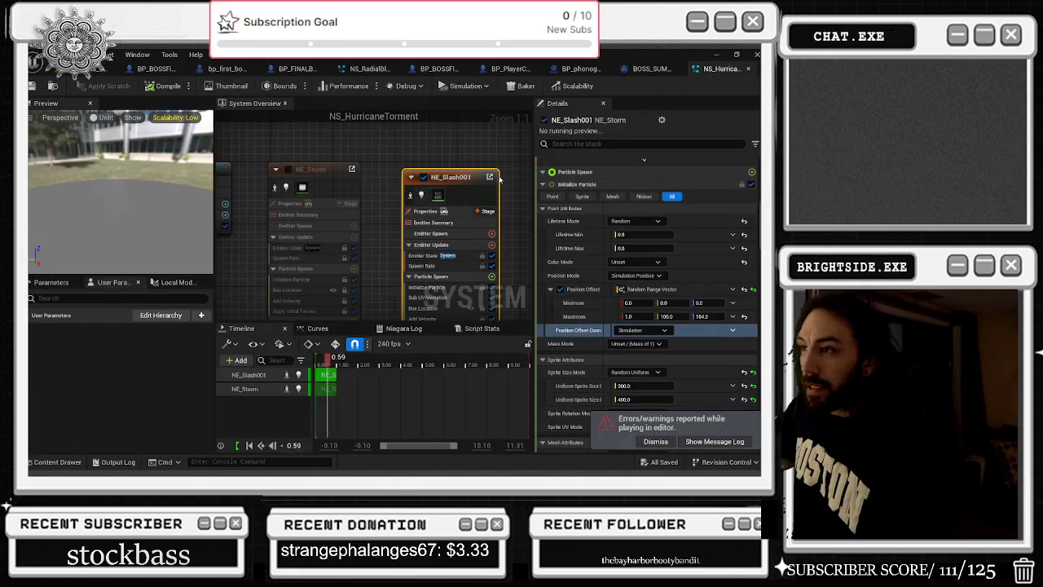
Lower NE_Slash001's spawn rate to 45 and go back to the opera-house level editor
scroll(669, 314, down, 1)
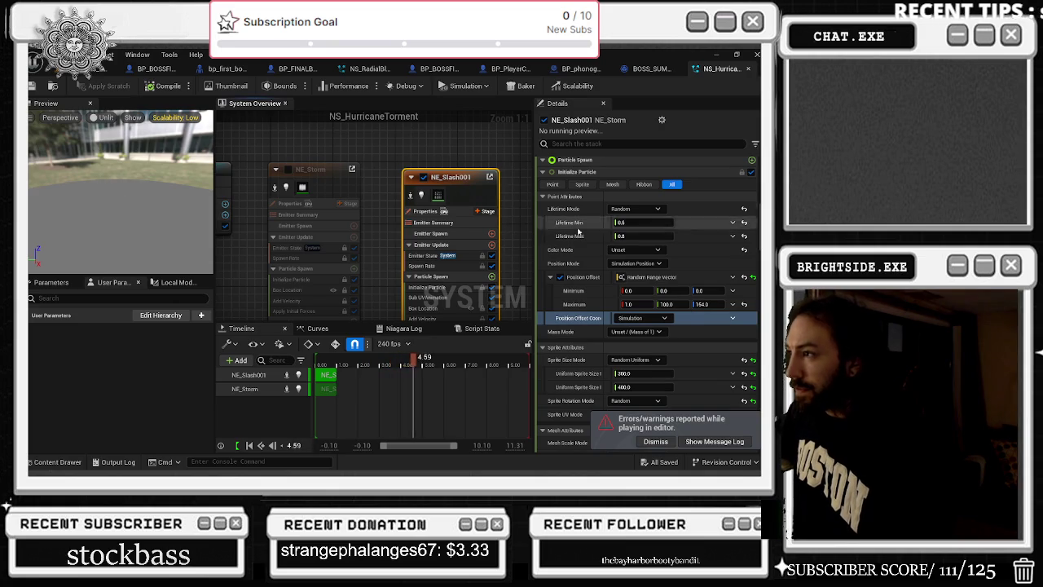
scroll(717, 302, down, 5)
scroll(642, 264, down, 3)
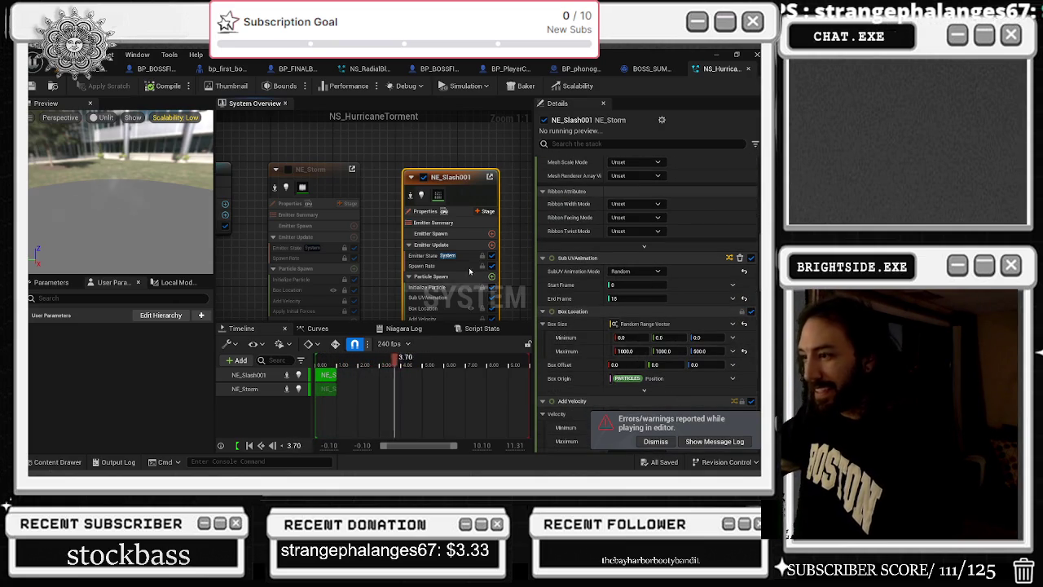
drag(469, 177, 461, 169)
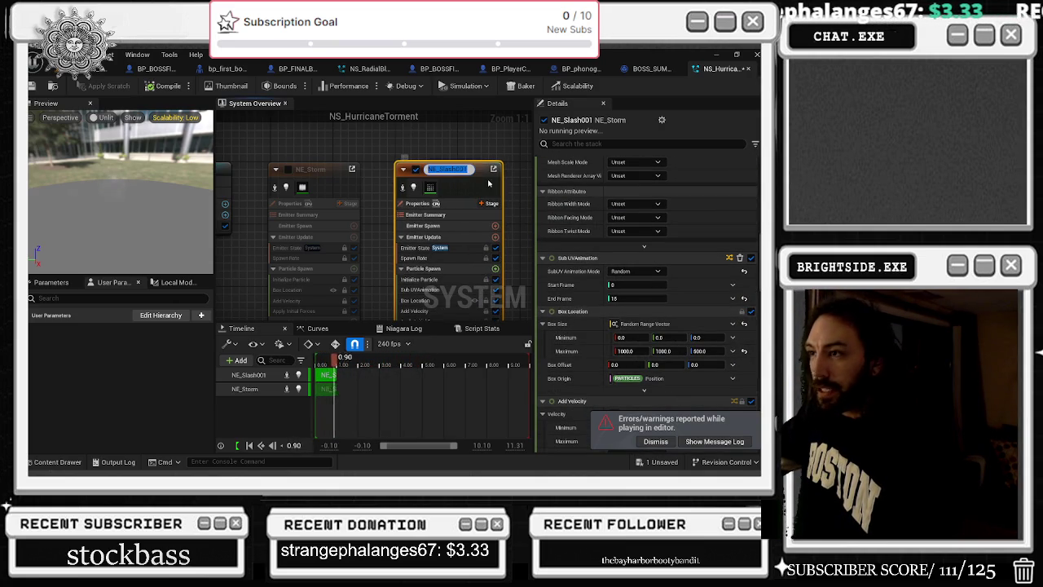
scroll(646, 277, down, 3)
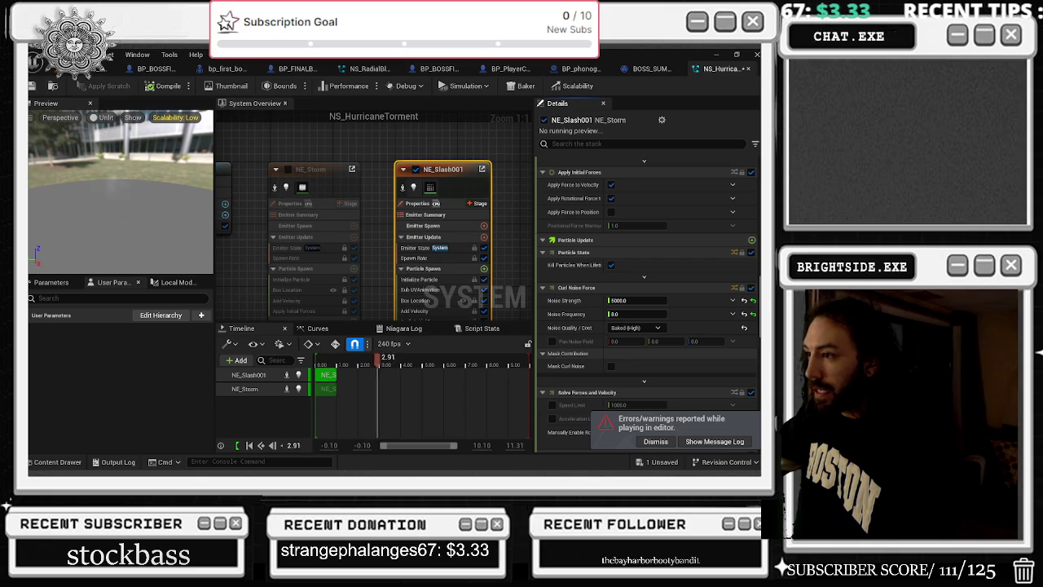
scroll(646, 277, down, 8)
scroll(646, 302, up, 6)
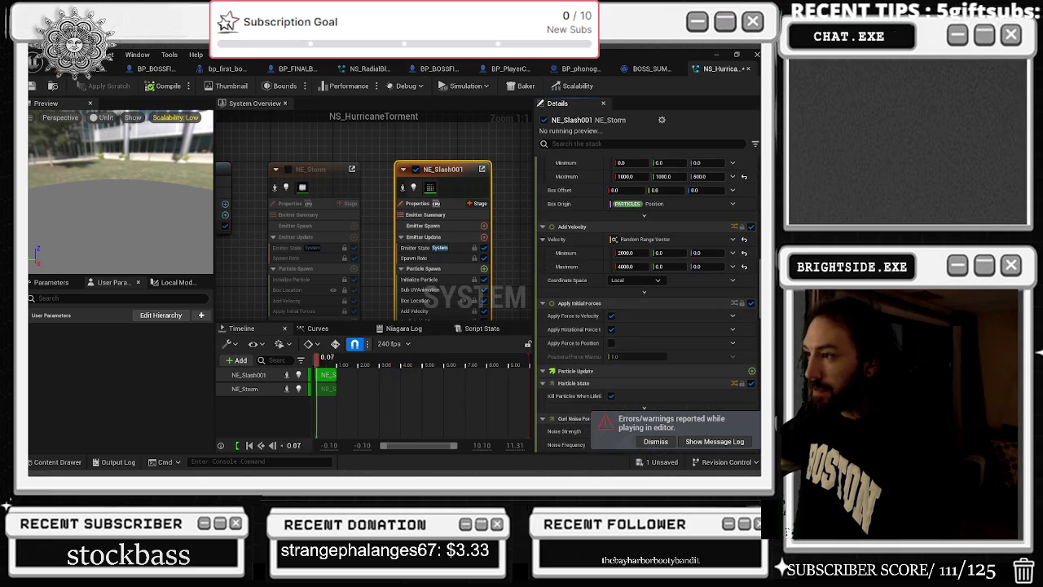
scroll(736, 216, up, 5)
click(638, 262)
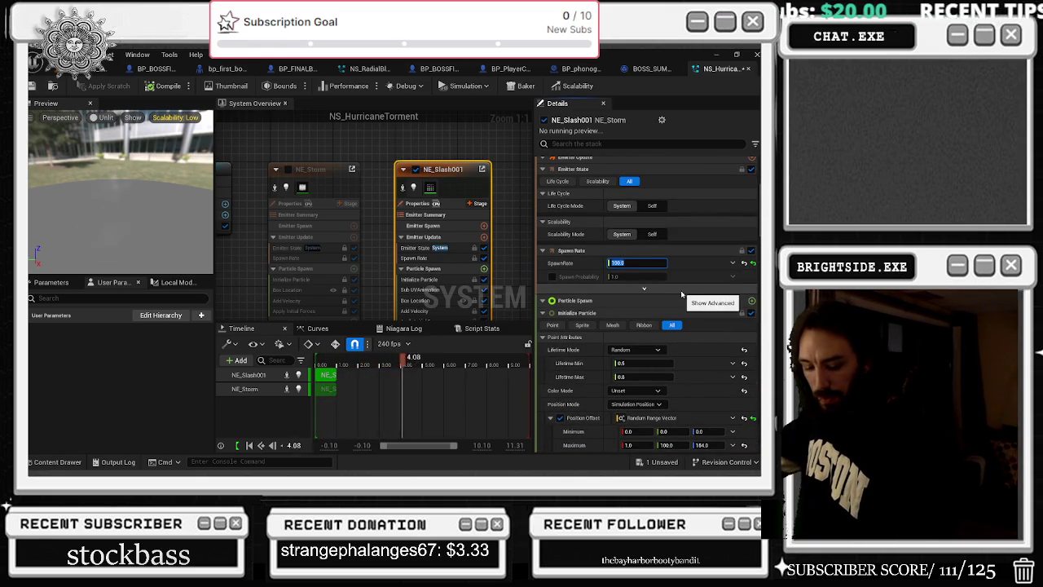
text(45)
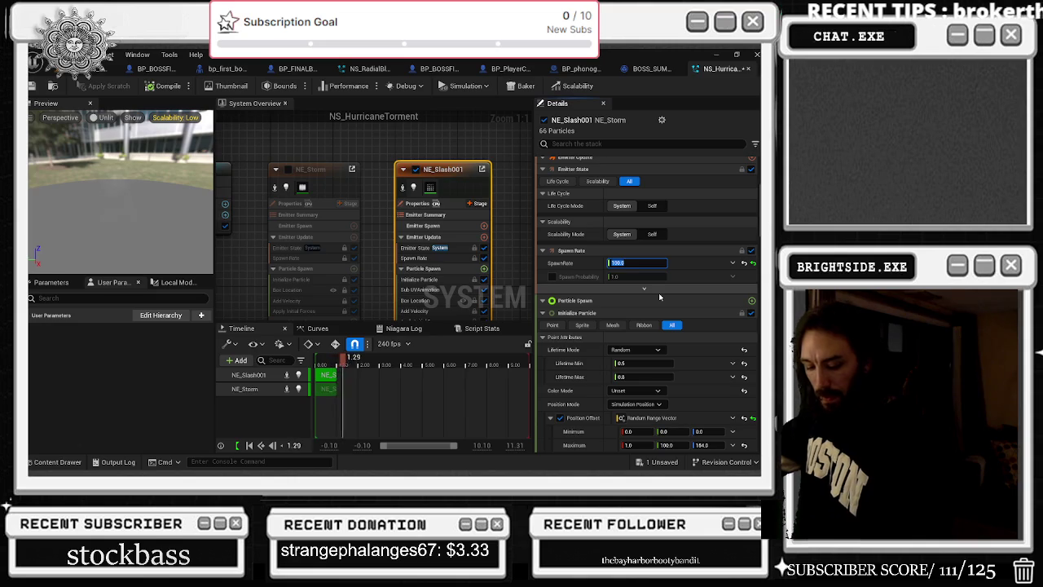
click(685, 267)
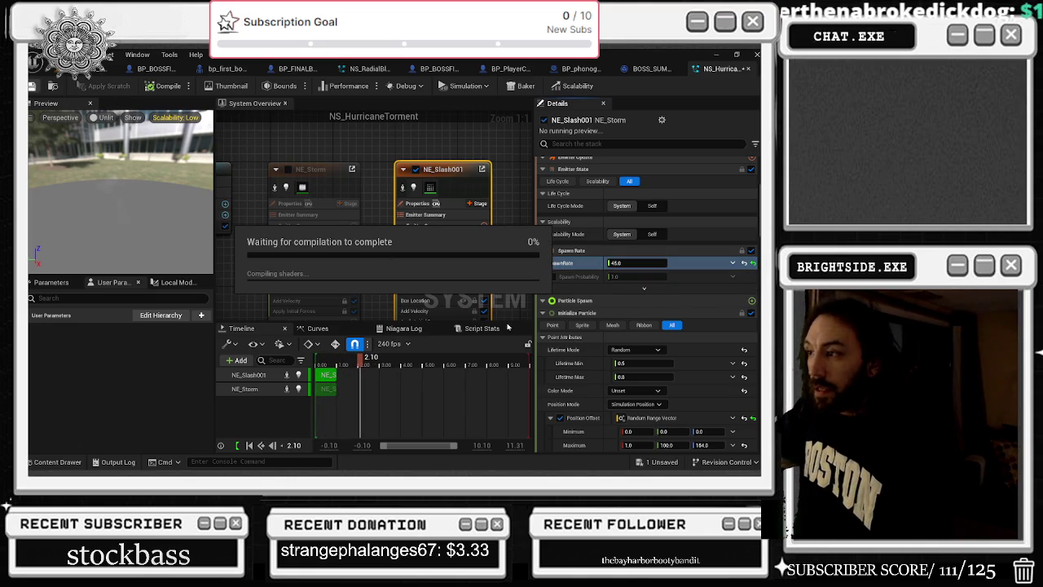
click(105, 69)
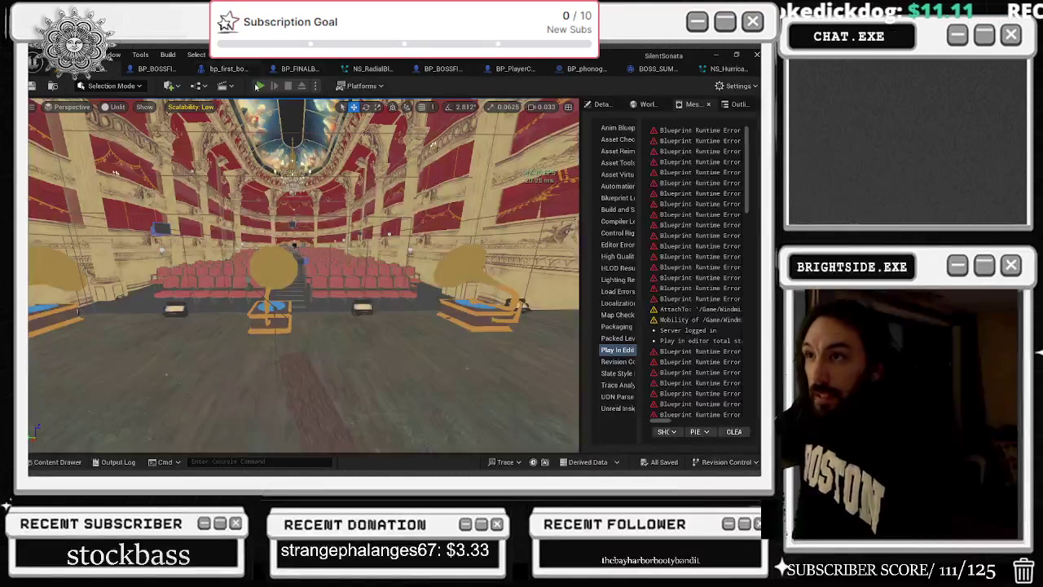
Start a Play In Editor session with Alt+P and stop it after testing
key(alt+p)
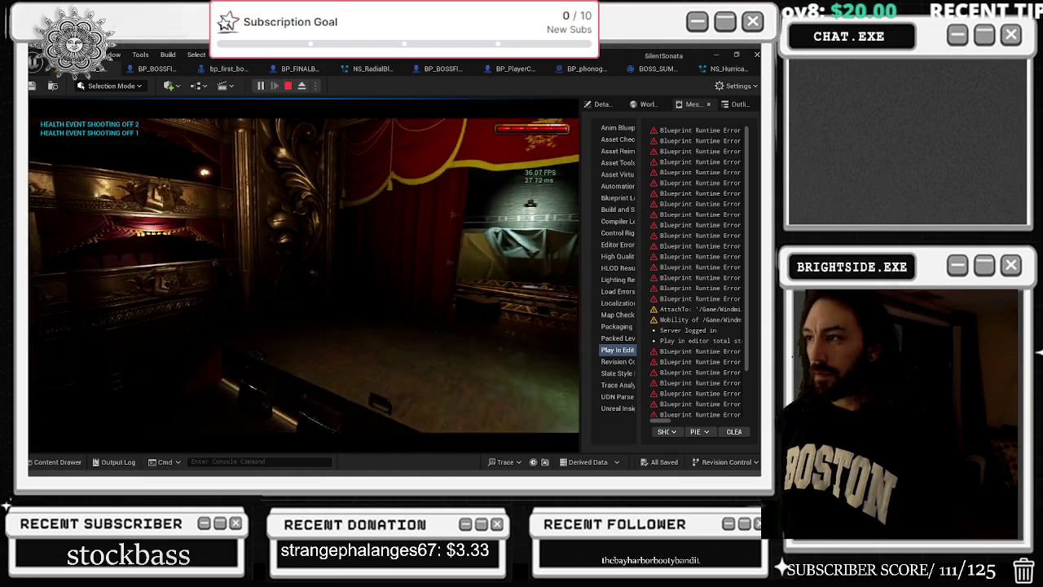
click(288, 86)
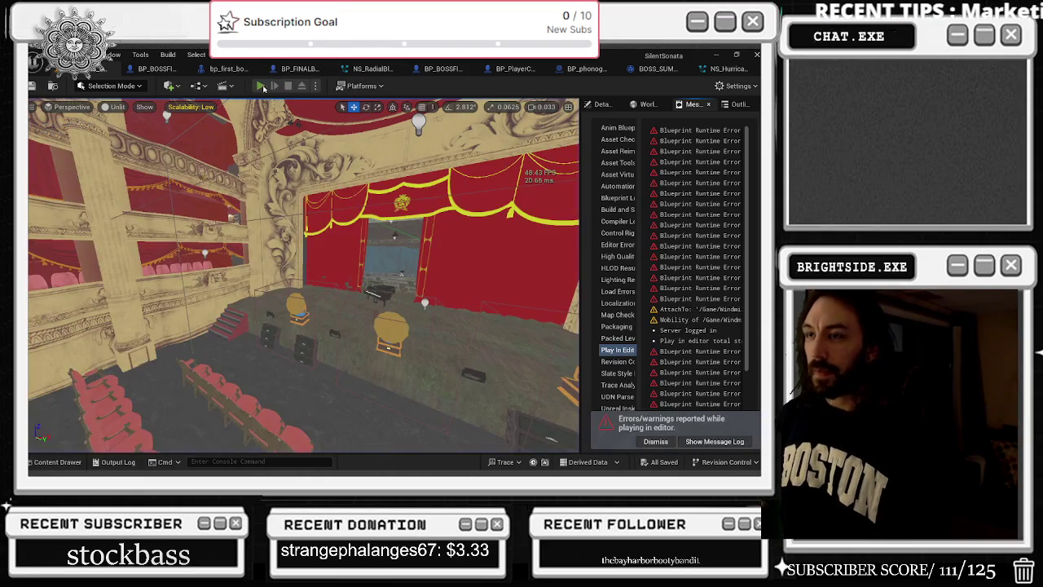
Play the level, walk the character through the exit door into the theatre hall, then end the test
click(260, 86)
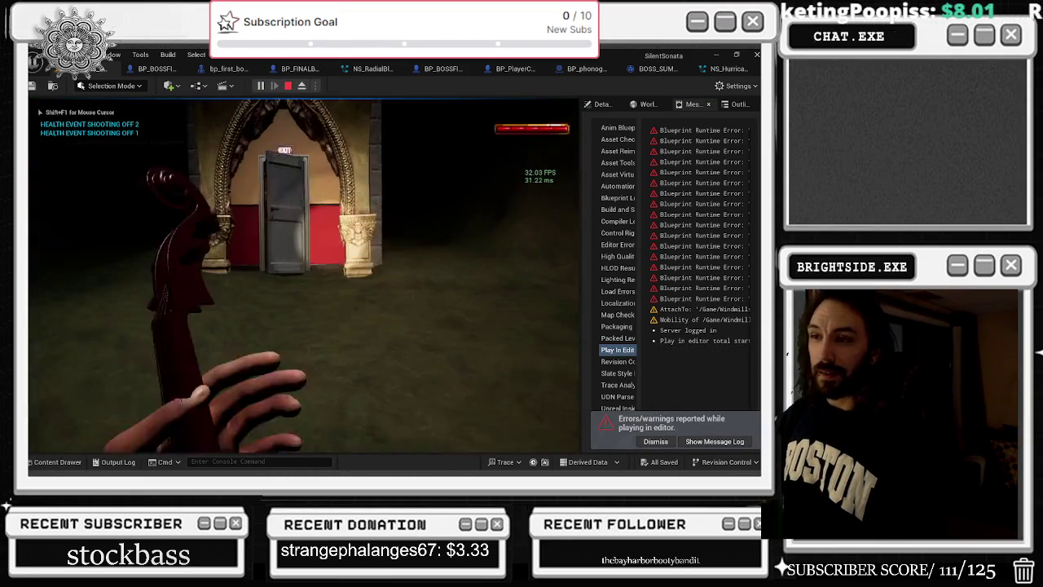
key(w)
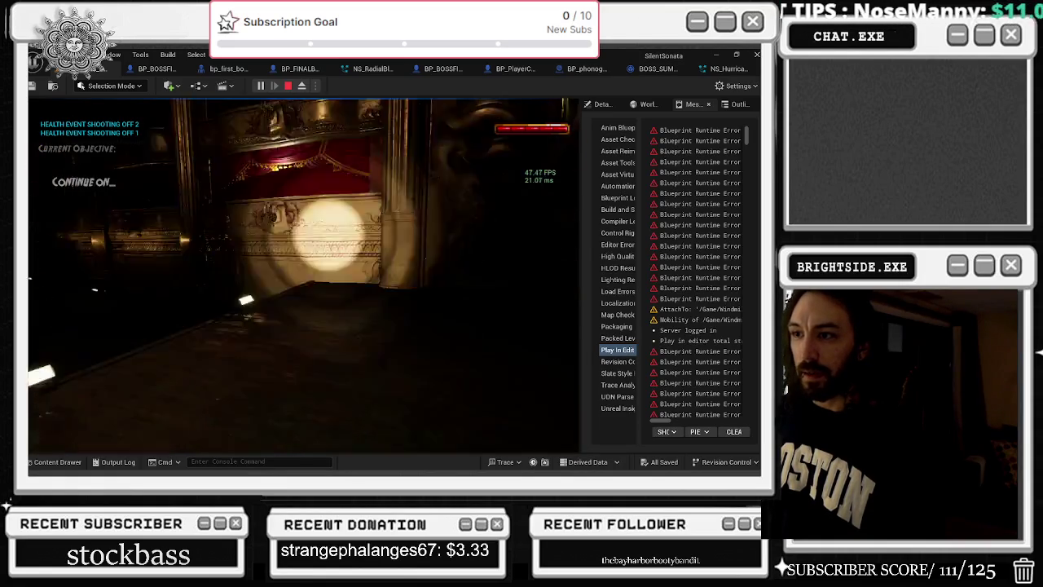
key(Escape)
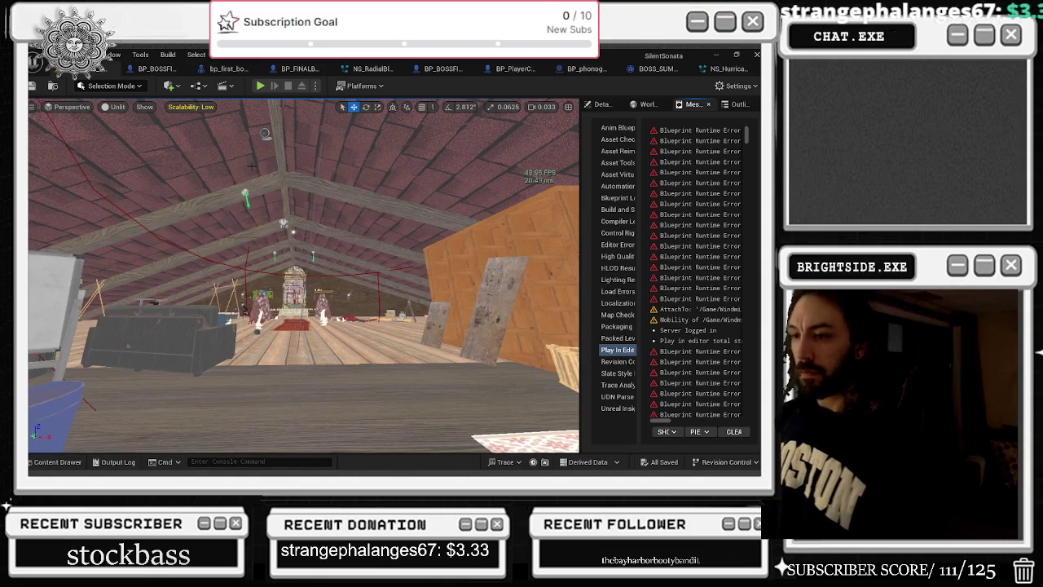
Fly the viewport through the attic past the robed figures, plant and birdcage
key(w)
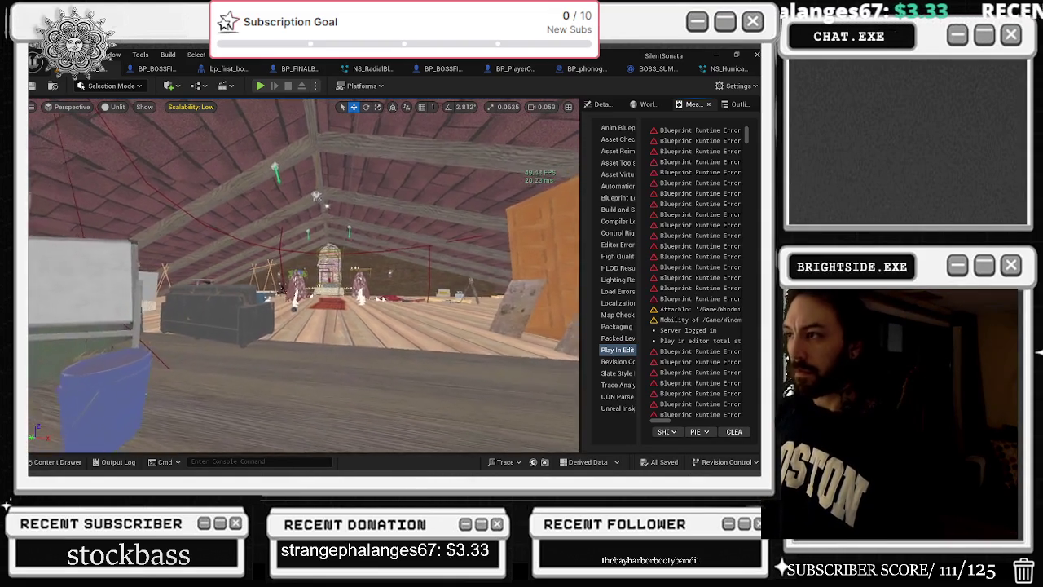
key(w)
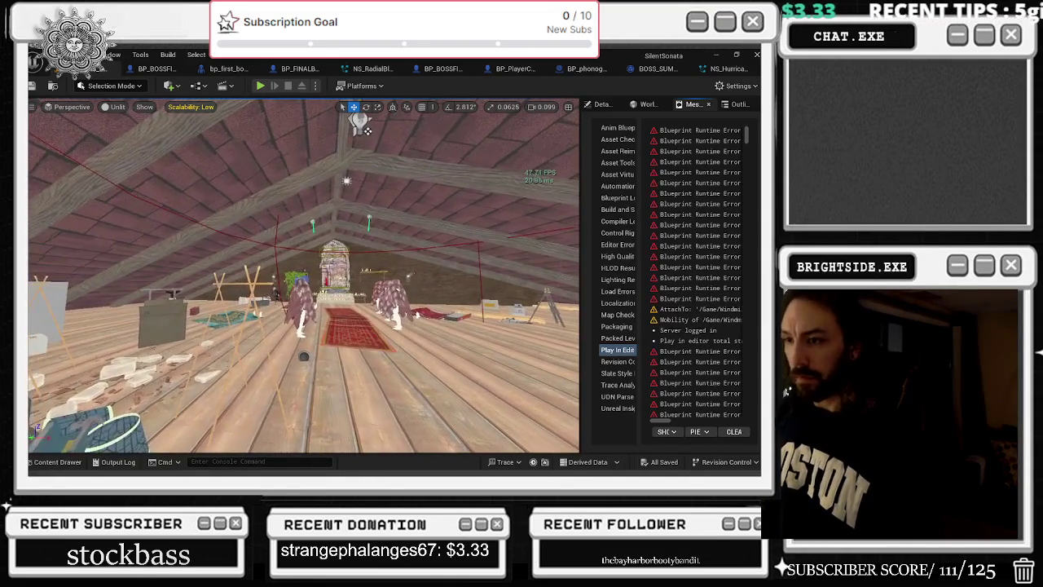
key(w)
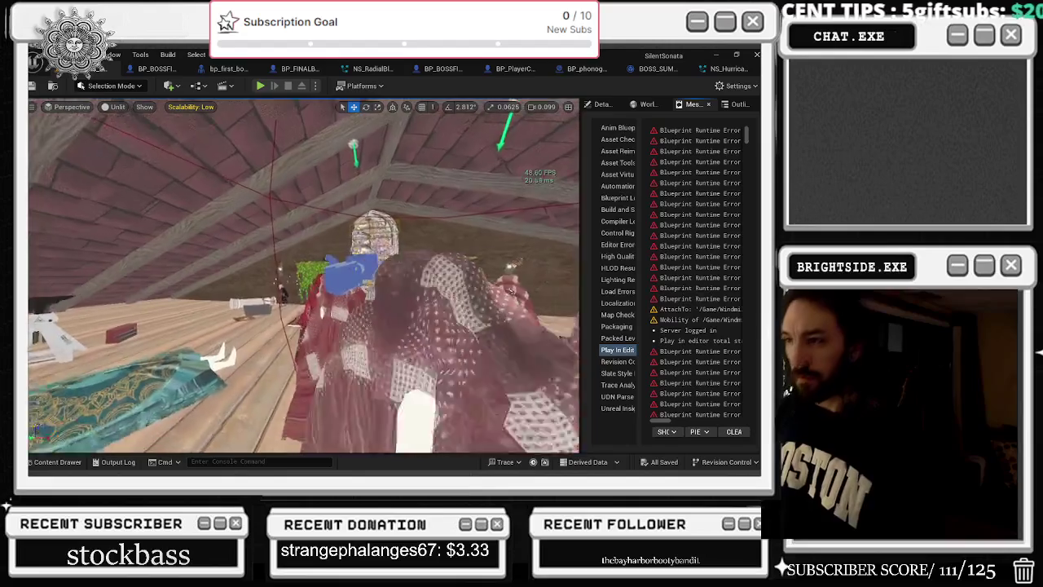
key(w)
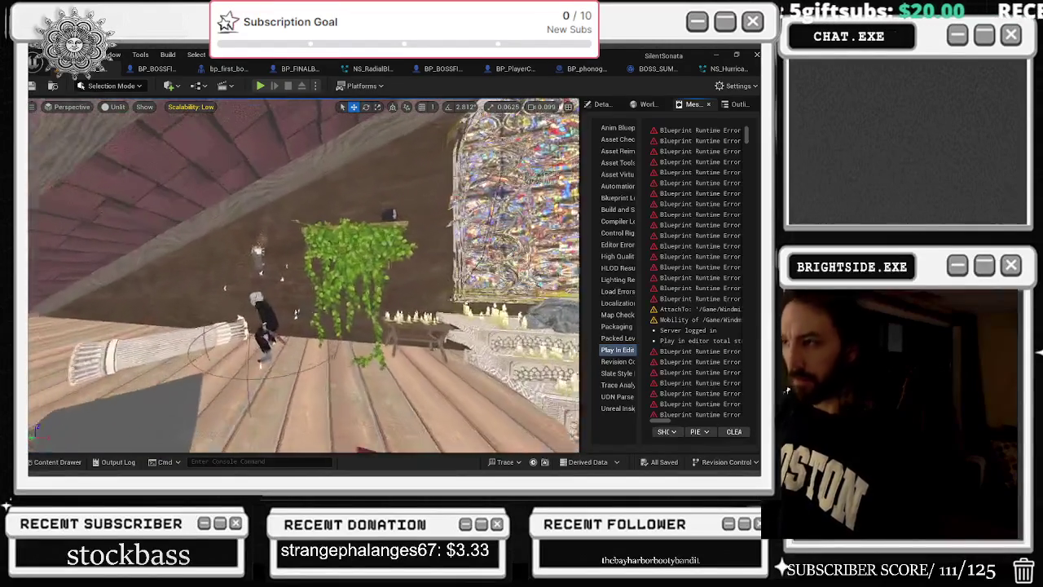
key(w)
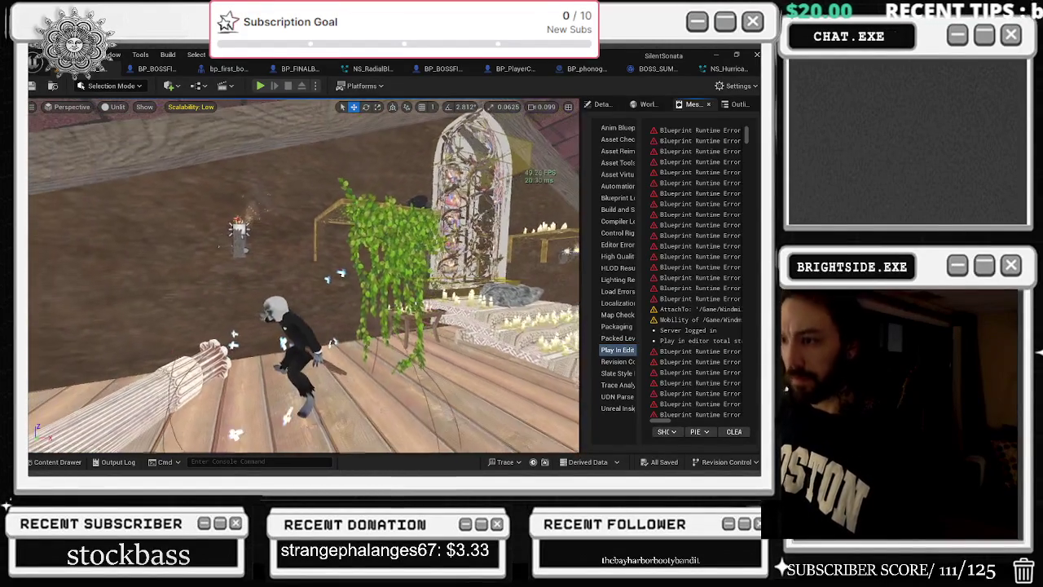
key(w)
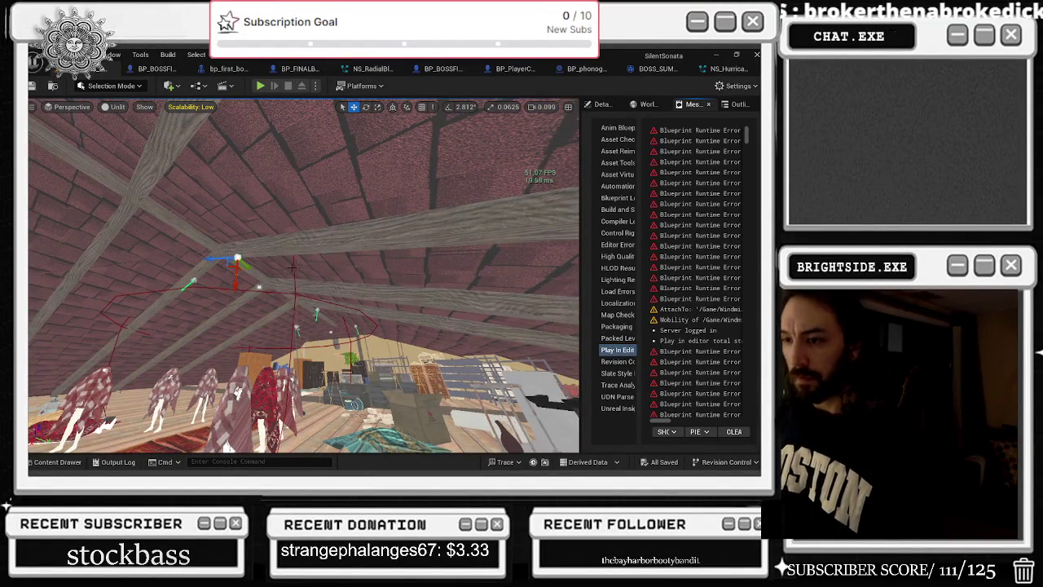
key(Escape)
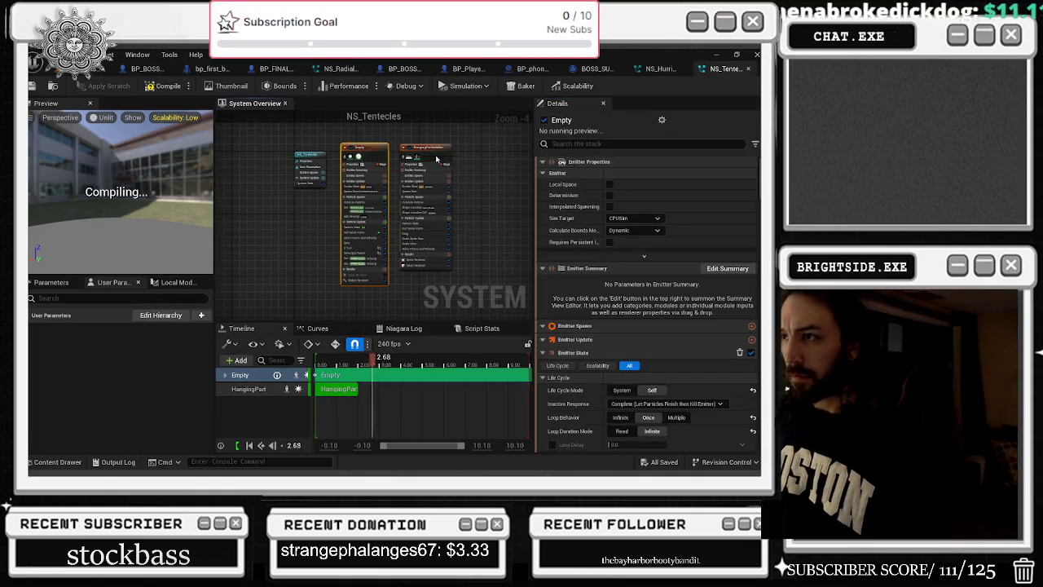
Search Details for 'cast' and turn off Cast Shadows on the Empty and HangingParticulates renderers
text(cast)
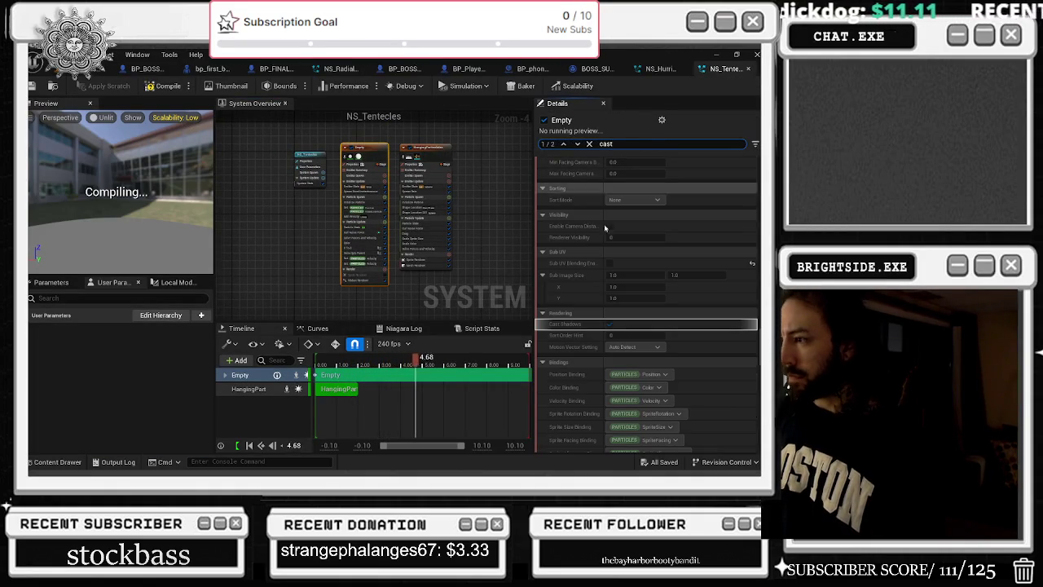
click(610, 324)
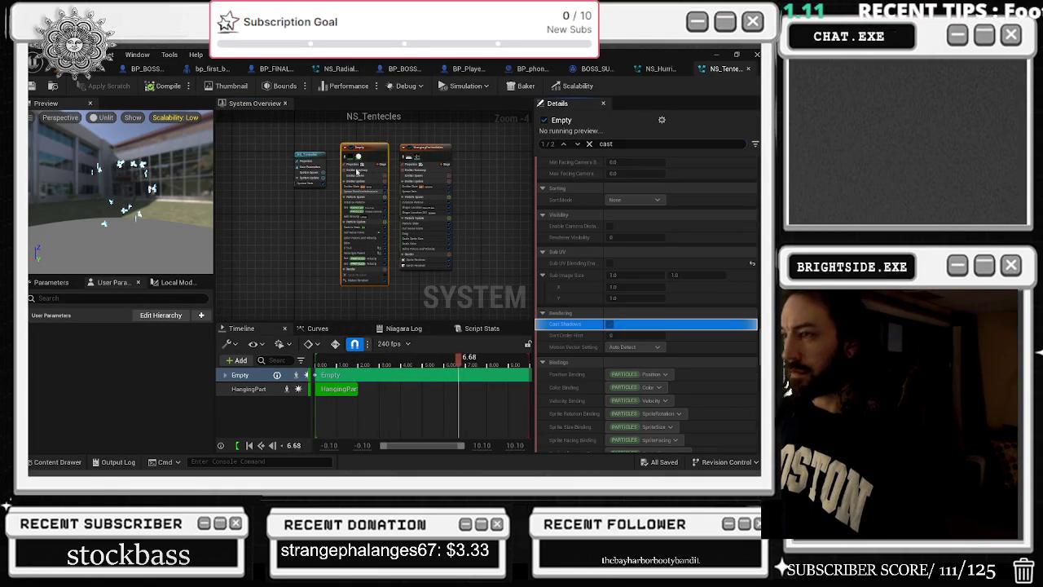
click(357, 157)
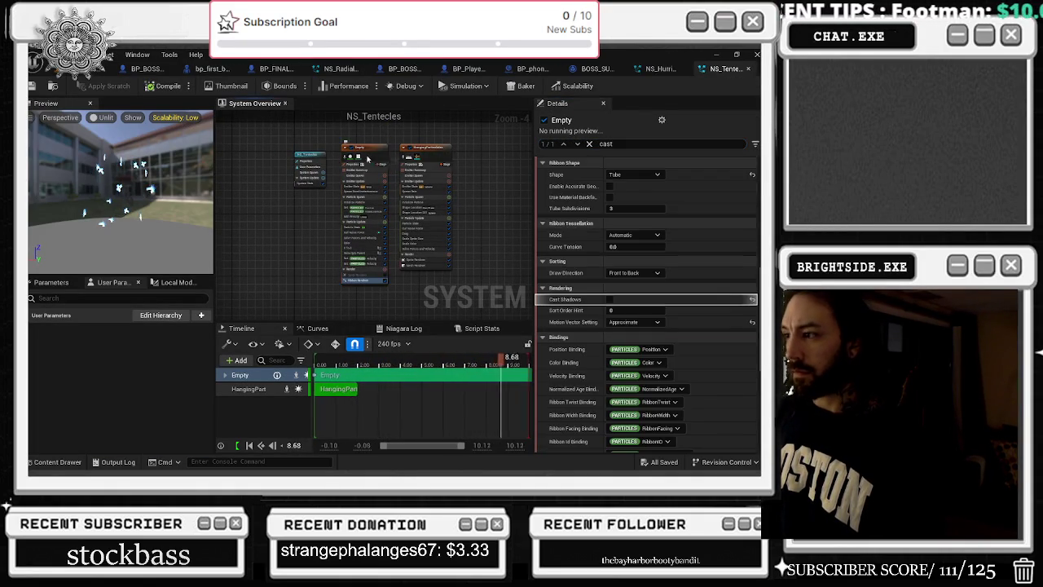
click(351, 158)
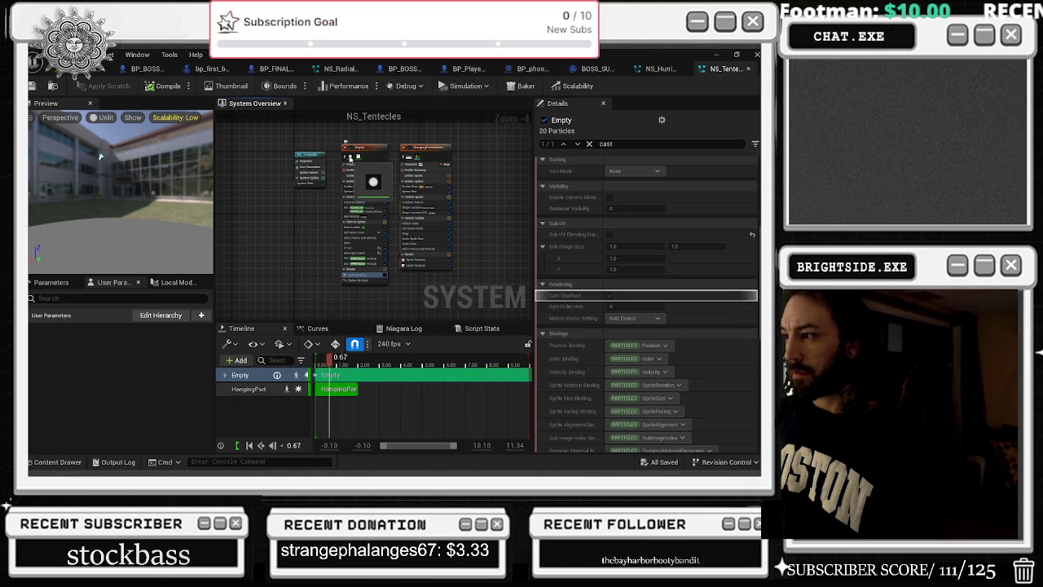
click(611, 295)
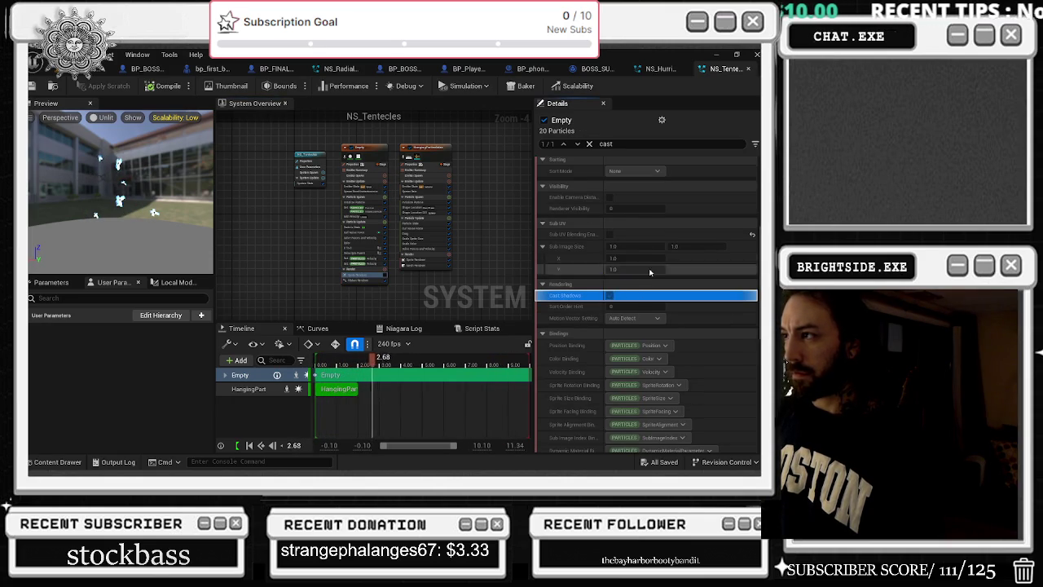
click(364, 280)
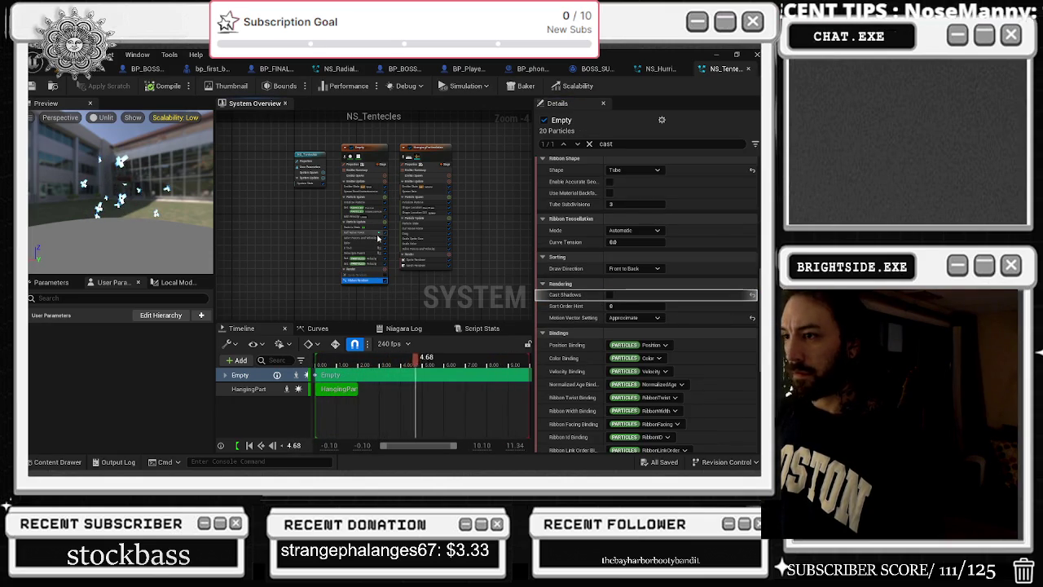
click(426, 266)
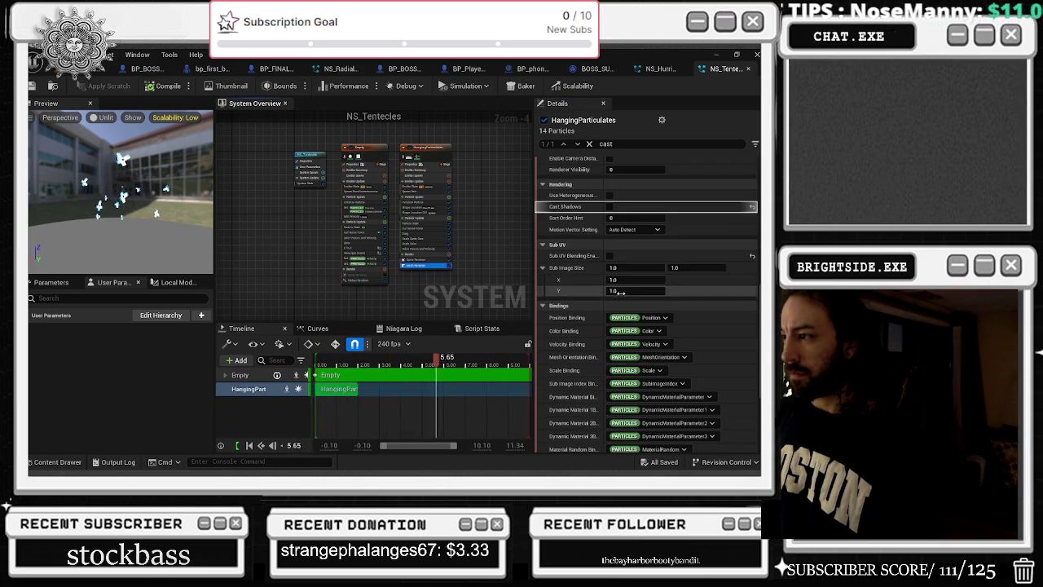
click(424, 260)
scroll(422, 287, up, 1)
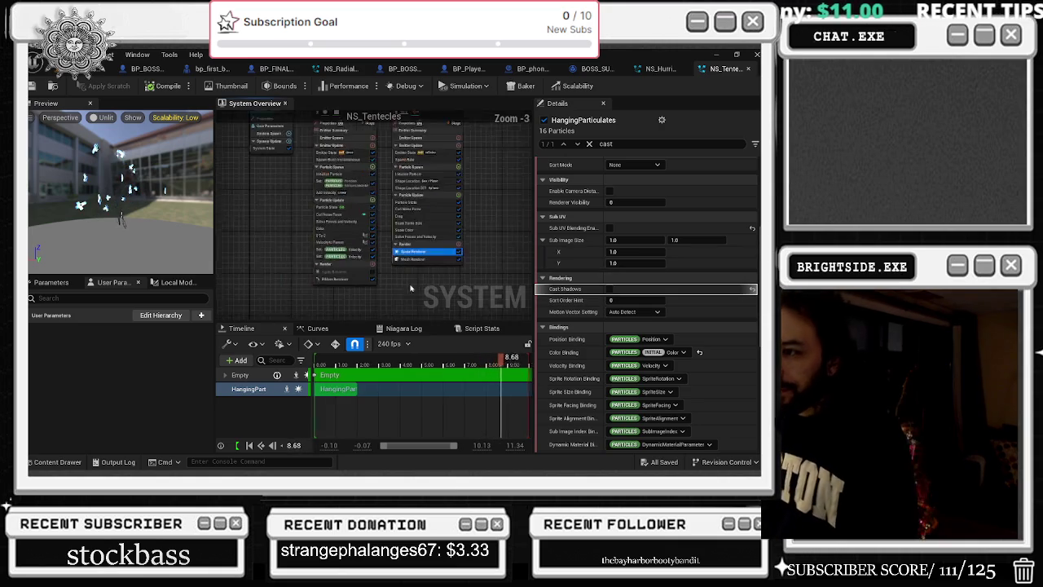
scroll(386, 288, up, 2)
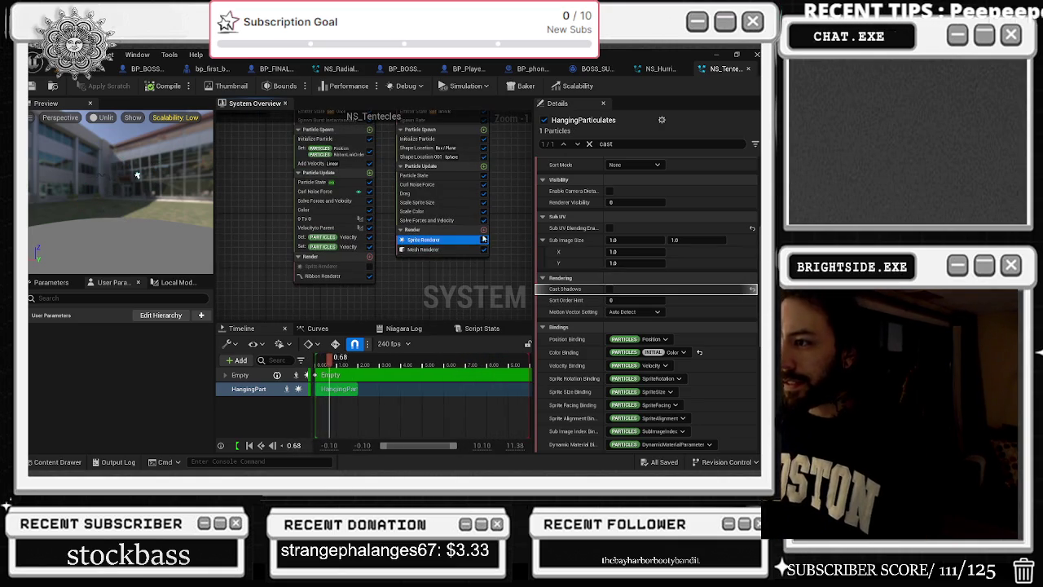
drag(258, 194, 338, 319)
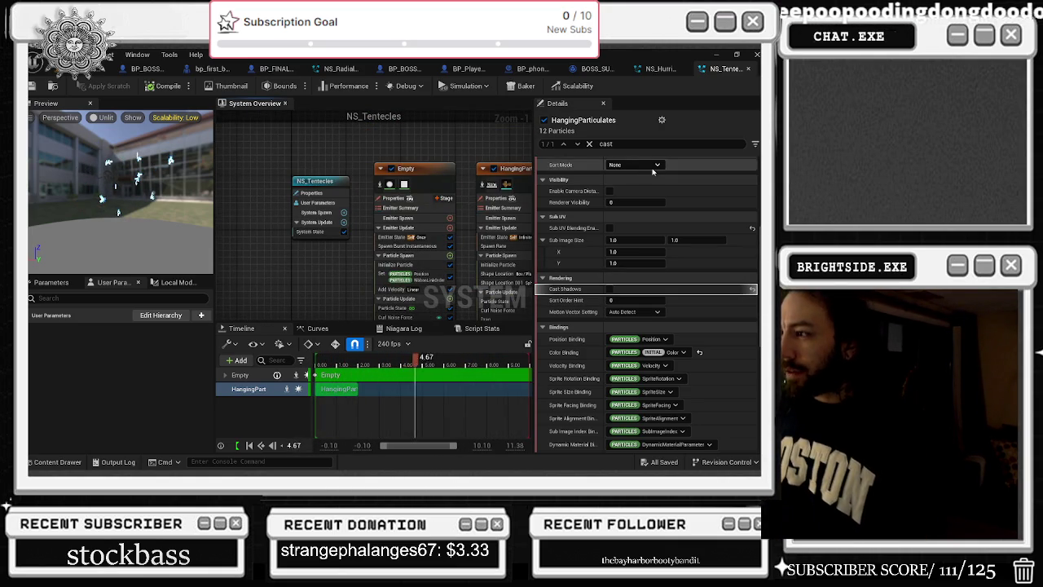
Inspect the Empty emitter's Add Velocity, Solve Forces and Set Velocity modules, leaving rotation mode at Default
mouse_move(445, 167)
mouse_down()
mouse_move(457, 229)
mouse_move(414, 139)
mouse_move(398, 139)
mouse_up()
click(375, 265)
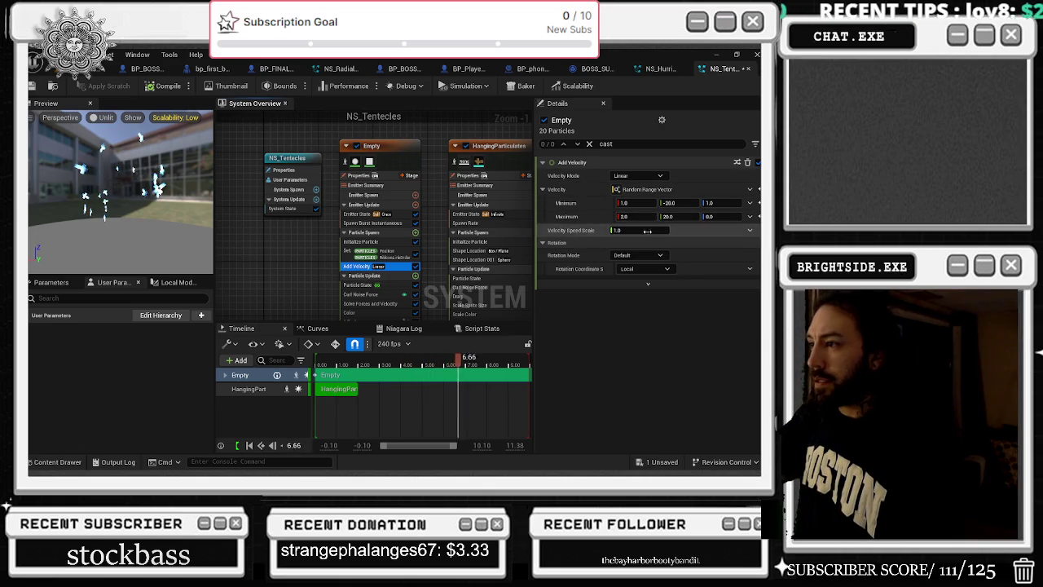
click(648, 256)
click(648, 261)
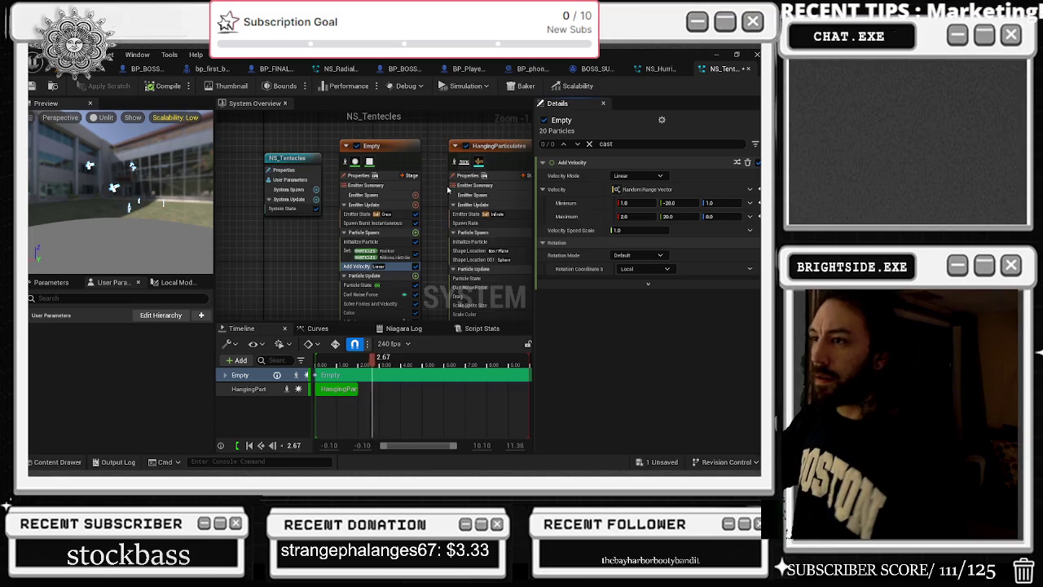
click(371, 247)
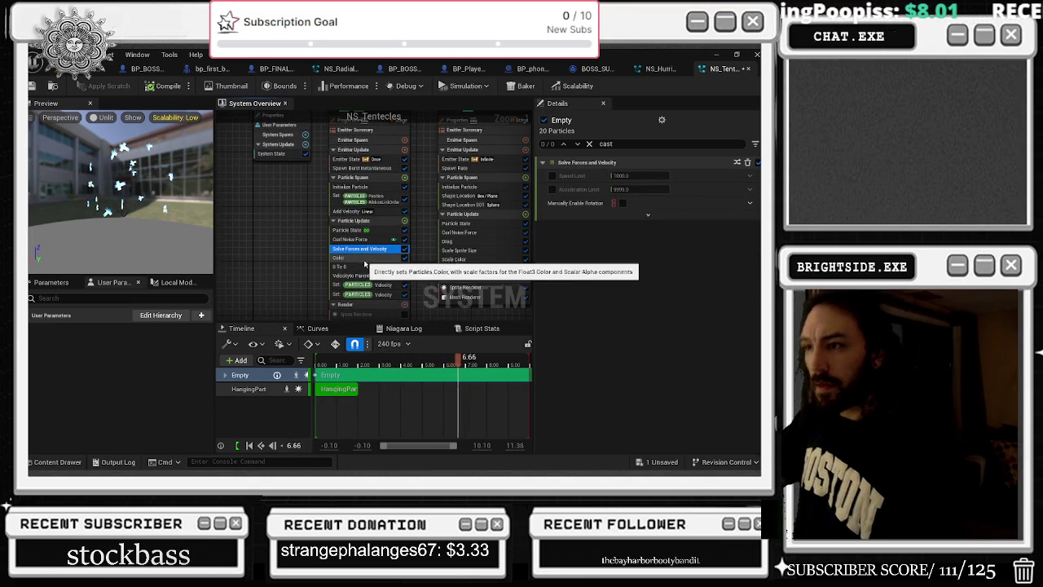
click(384, 295)
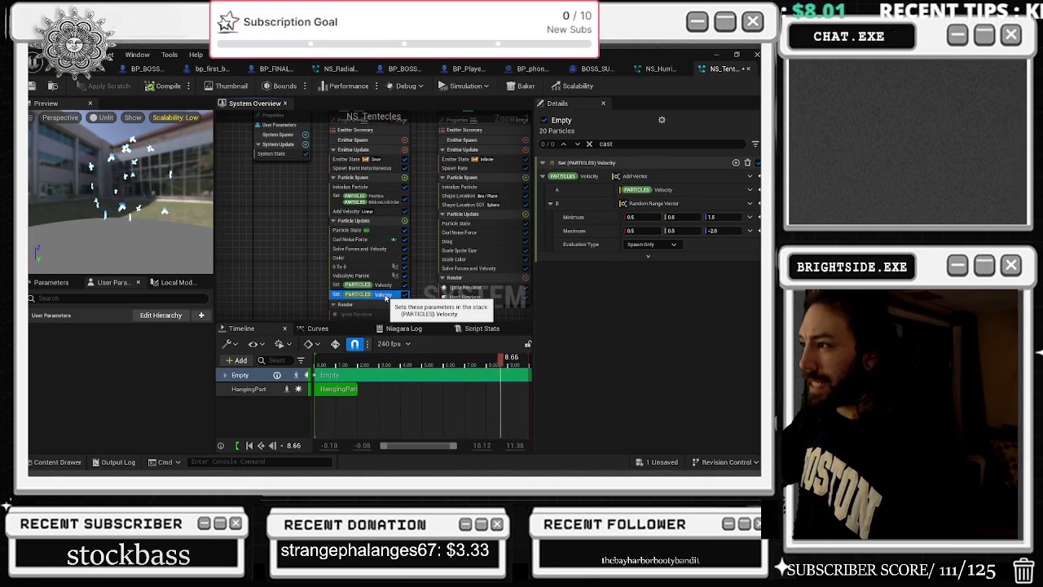
click(648, 256)
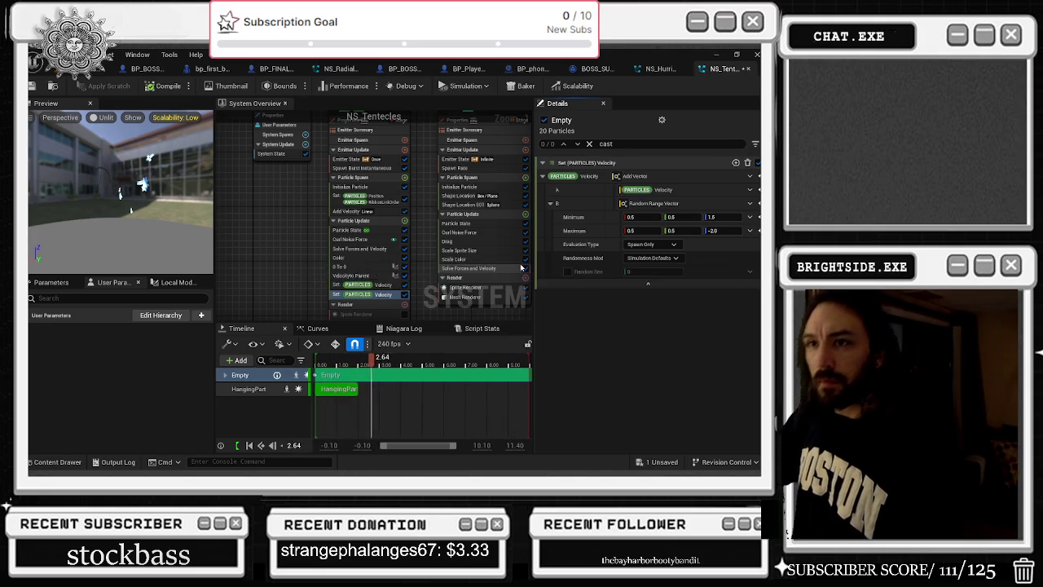
Switch Set Velocity and Solve Forces and Velocity off and back on, then recompile NS_Tentecles
click(406, 295)
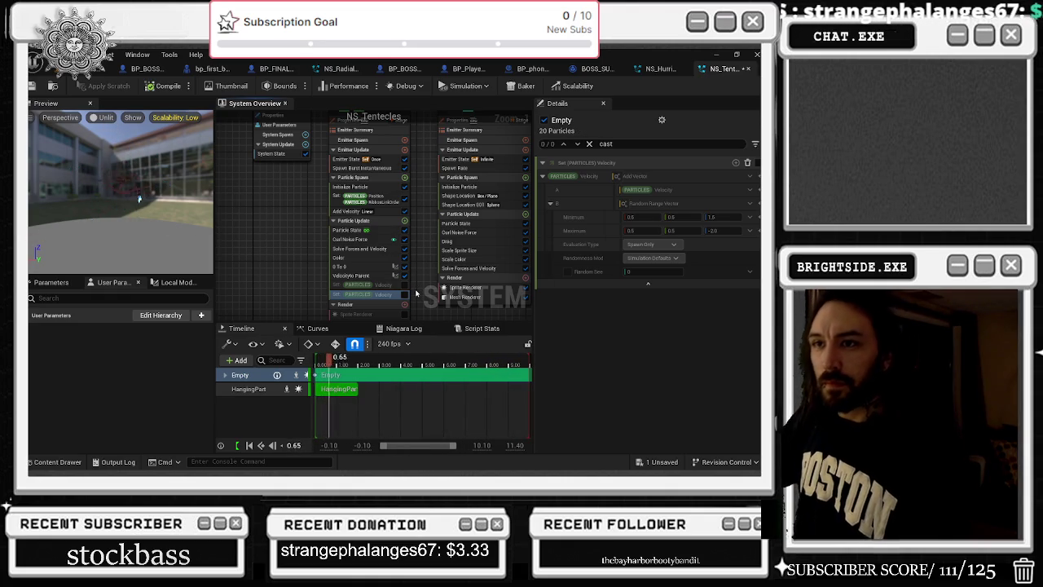
click(404, 285)
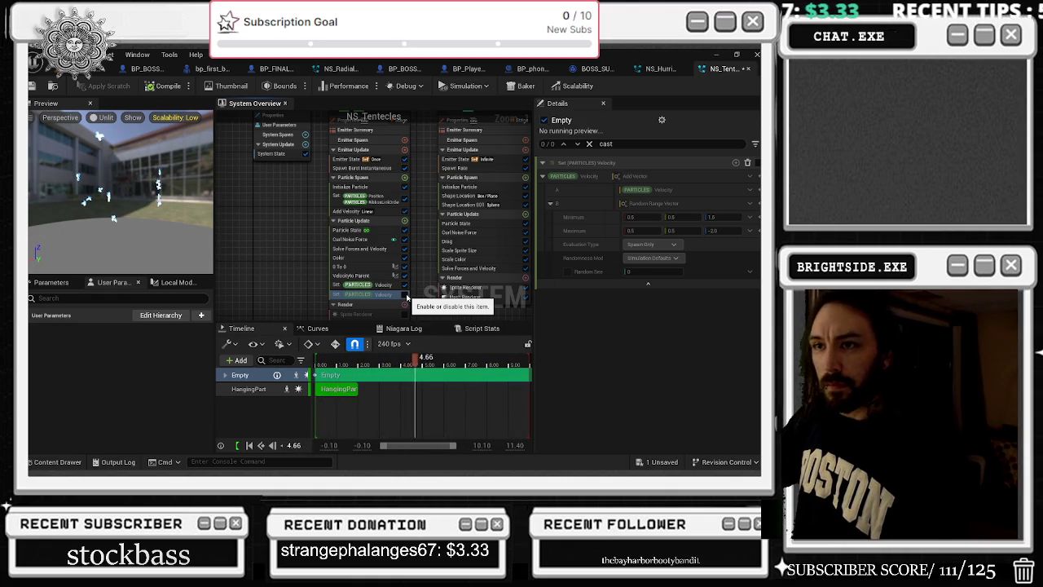
click(406, 296)
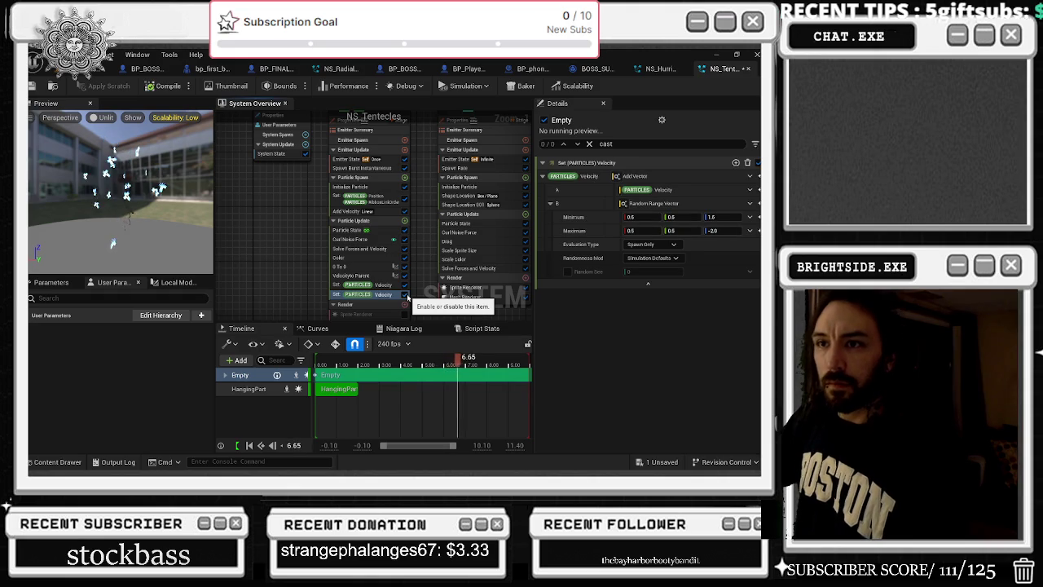
click(406, 296)
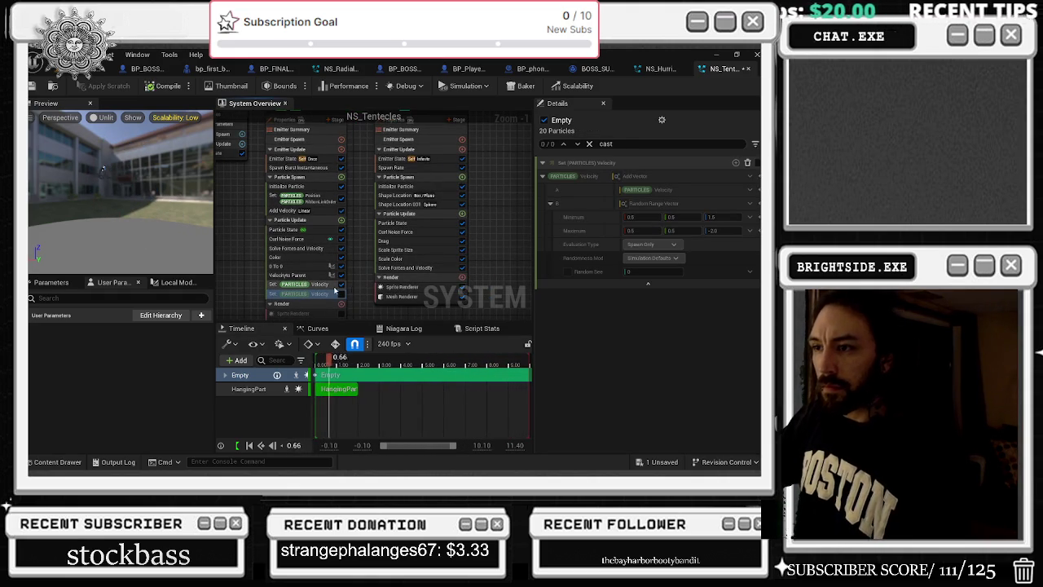
click(342, 248)
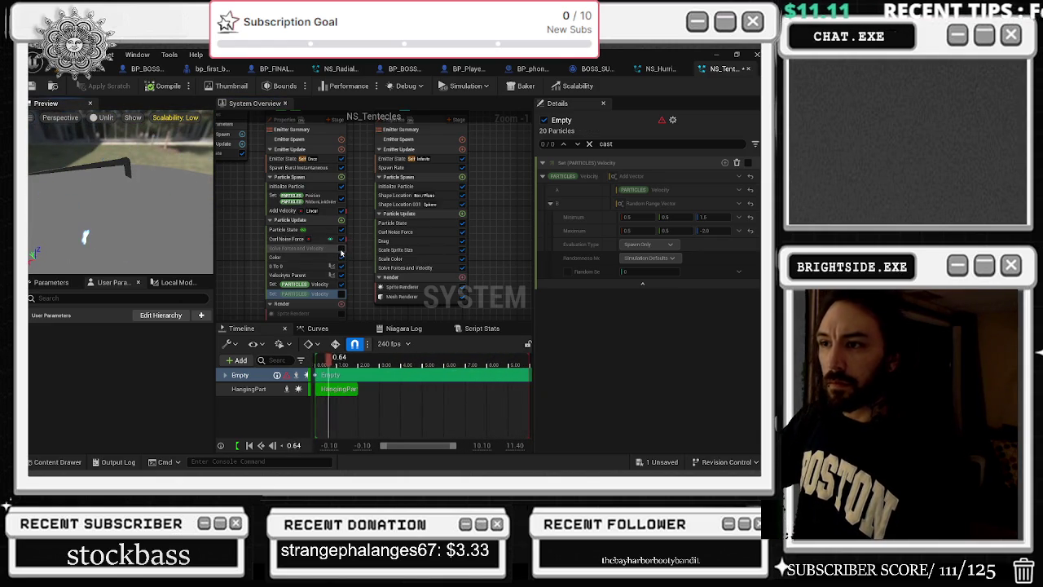
click(341, 248)
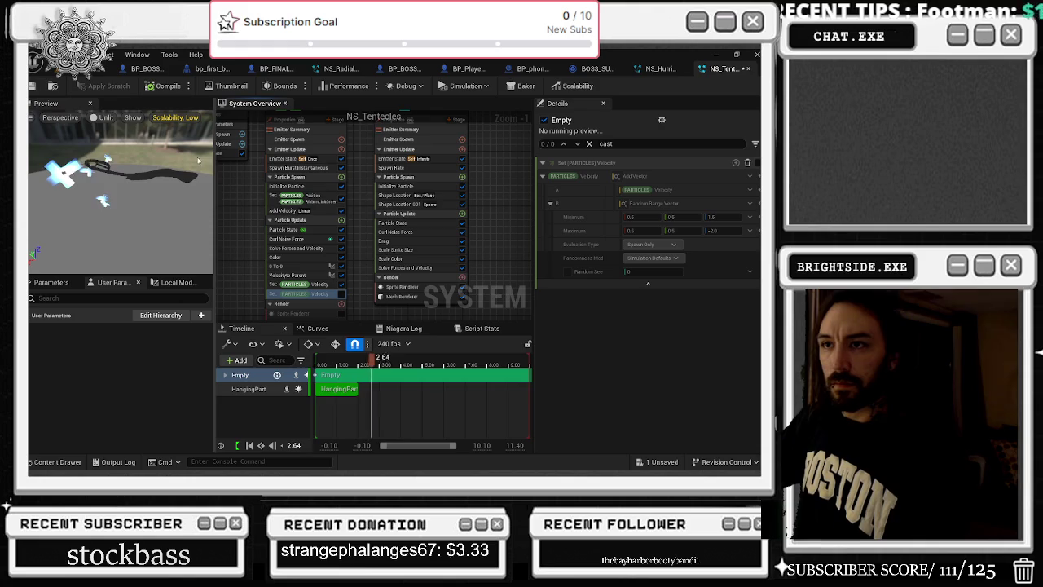
key(ctrl+s)
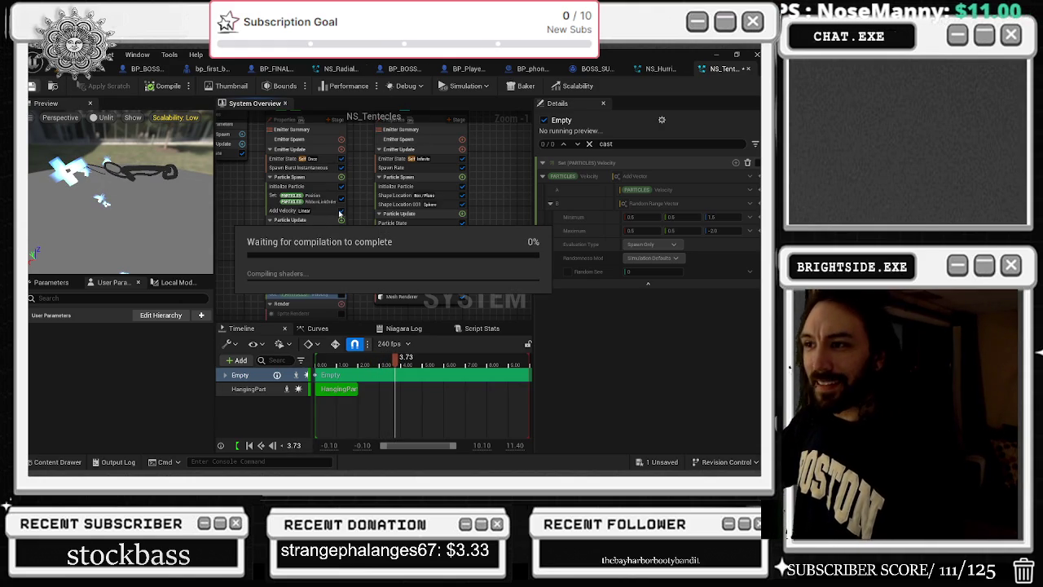
Disable Add Velocity, save NS_Tentecles, inspect Set Position, and close the system
click(342, 211)
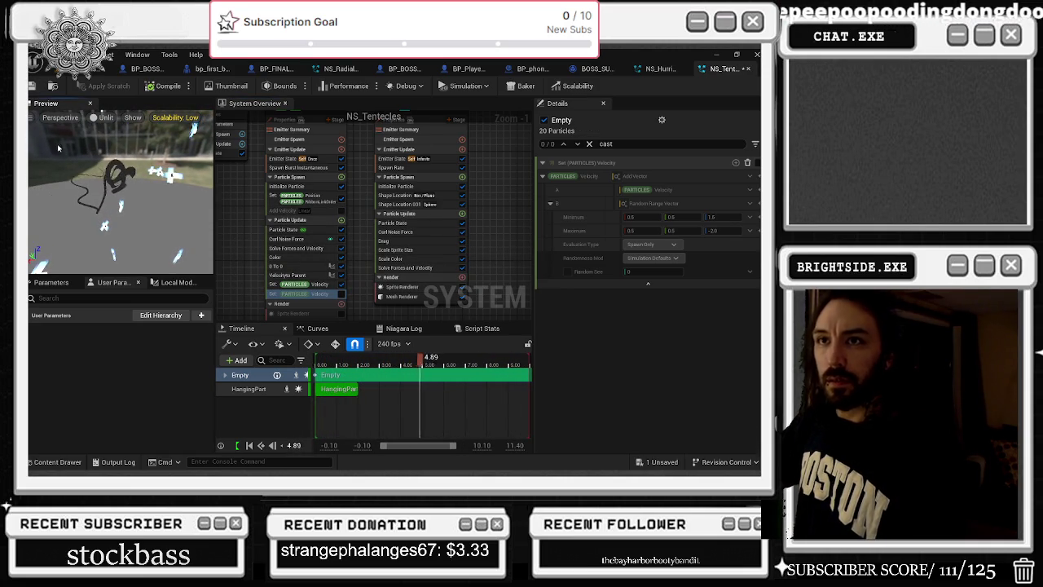
key(ctrl+s)
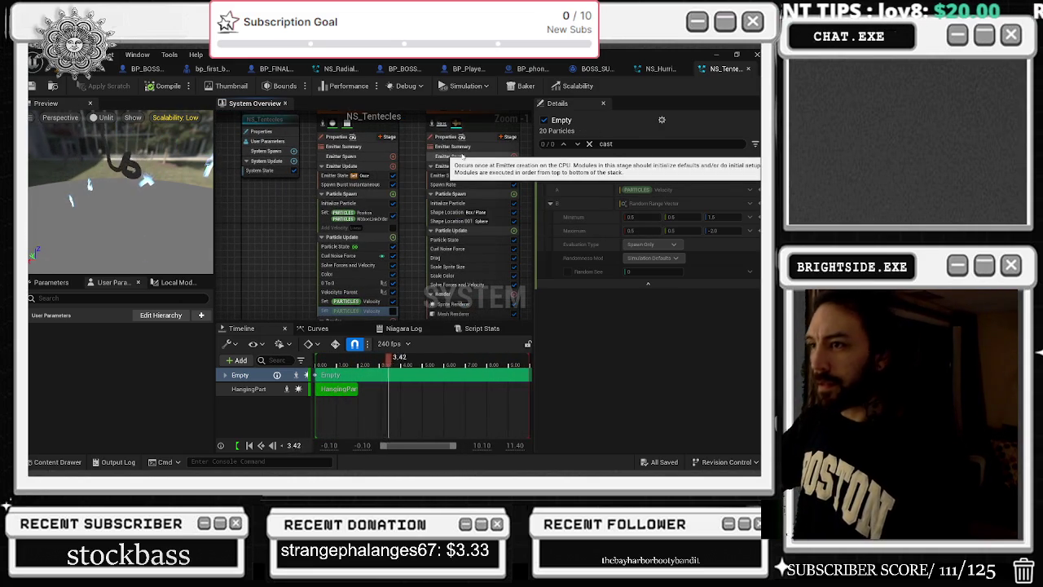
click(388, 214)
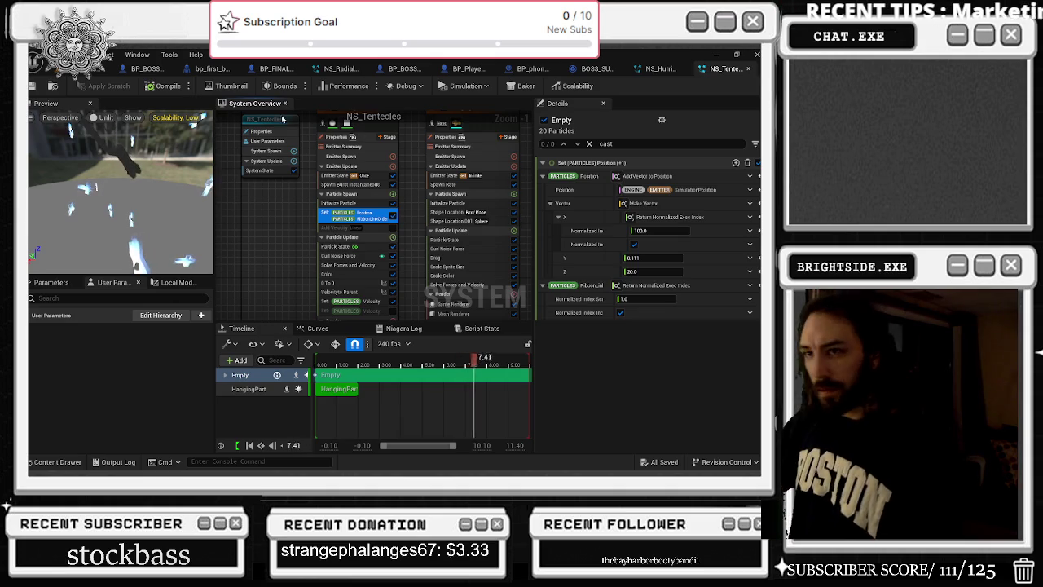
click(749, 68)
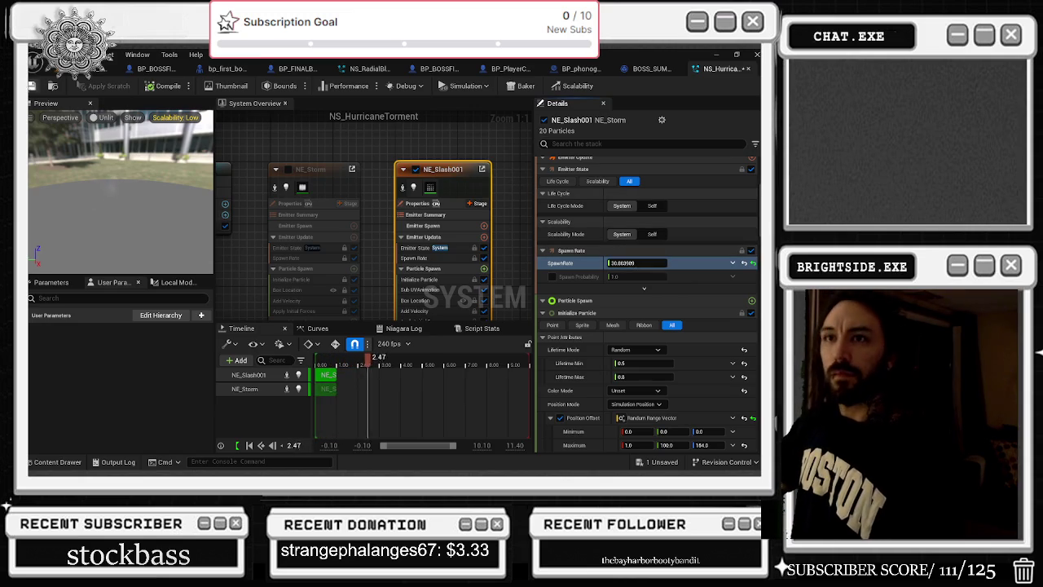
Recompile and close NS_HurricaneTorment, then open NS_RadialBlast and select its NE_RadialBlast emitter
click(167, 86)
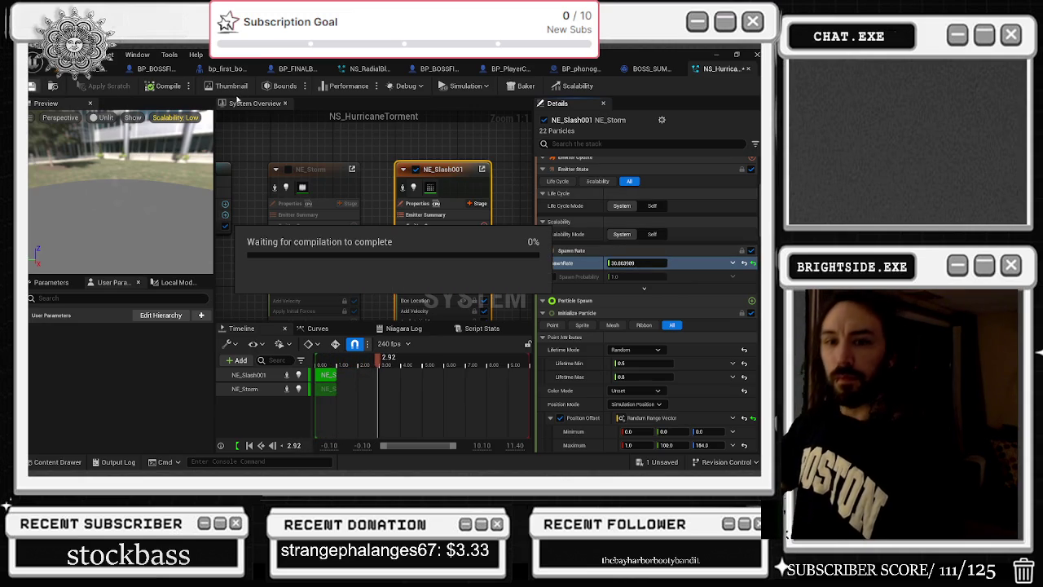
click(747, 70)
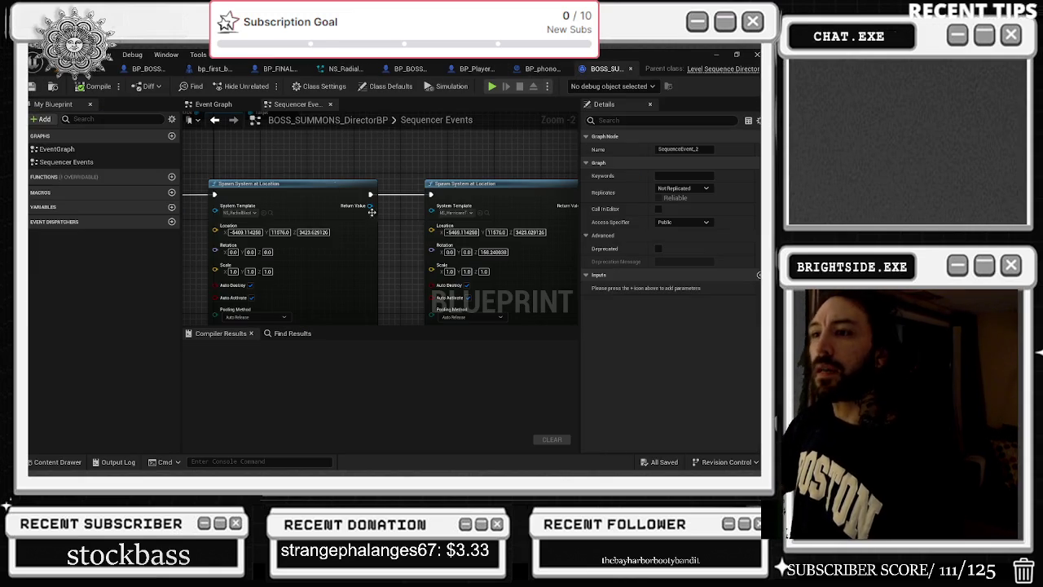
scroll(393, 223, down, 3)
scroll(402, 252, up, 3)
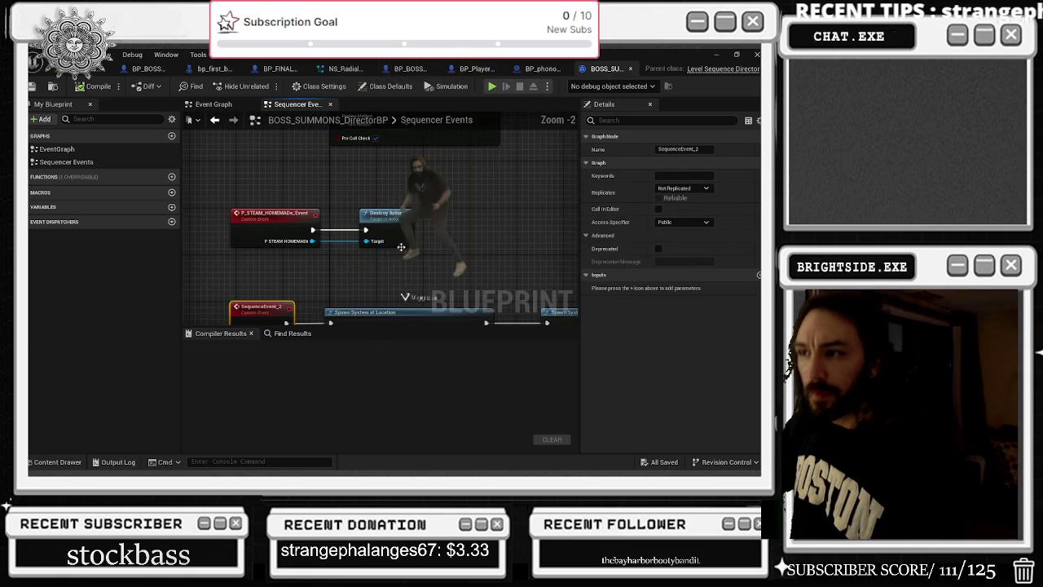
scroll(331, 199, down, 3)
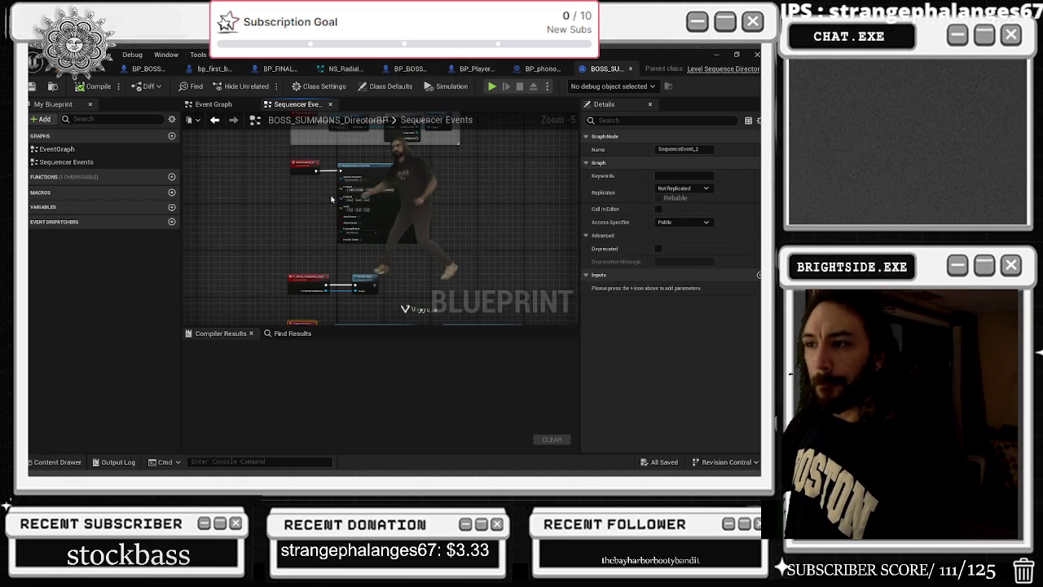
scroll(332, 198, up, 3)
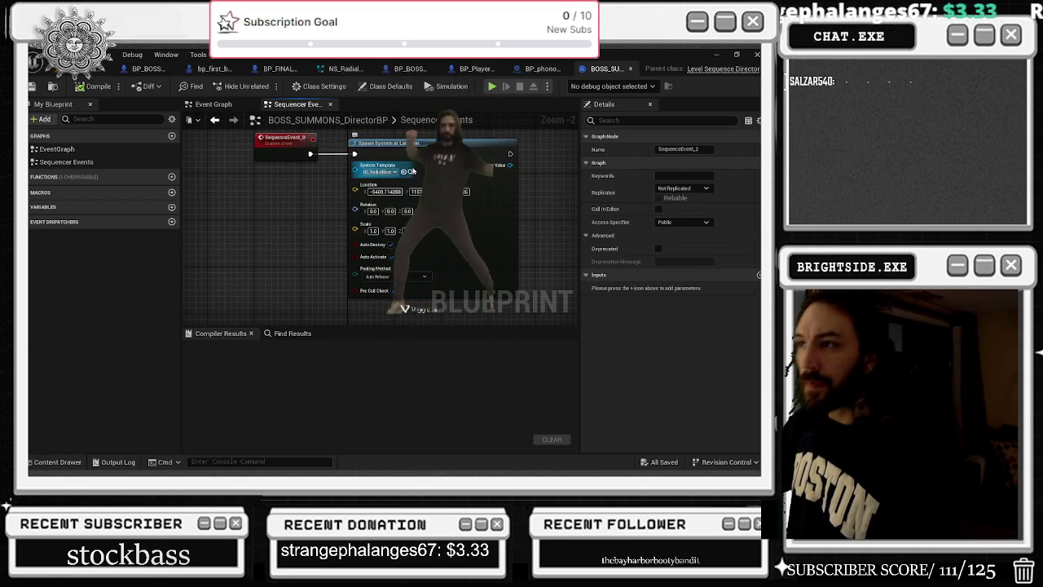
click(410, 171)
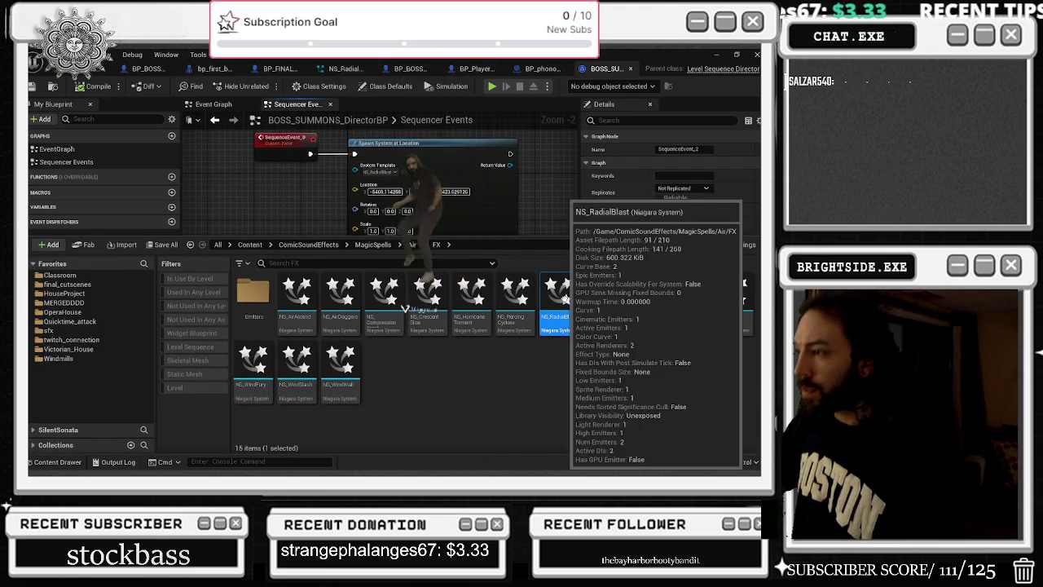
double_click(557, 300)
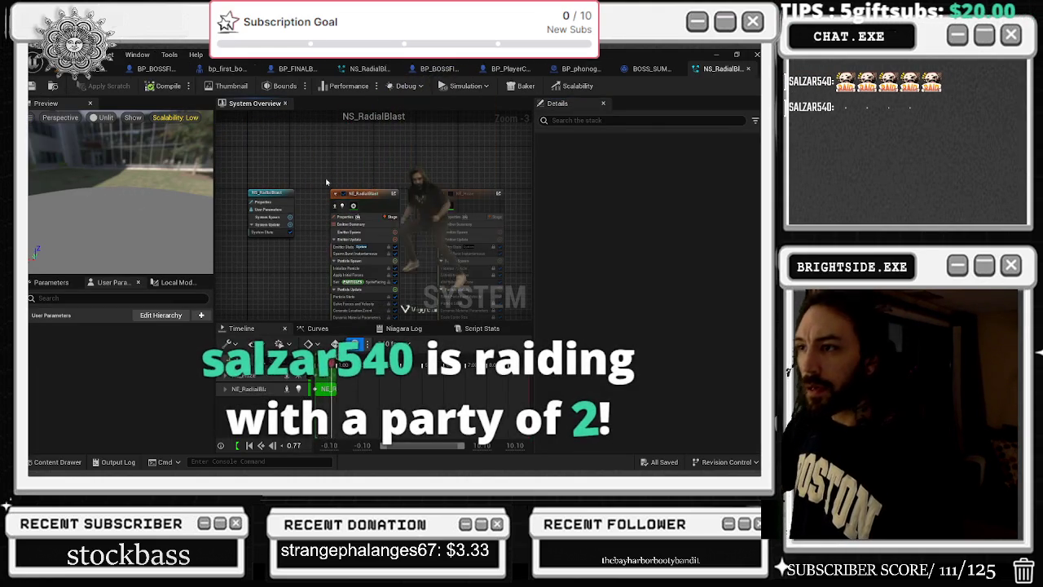
click(384, 194)
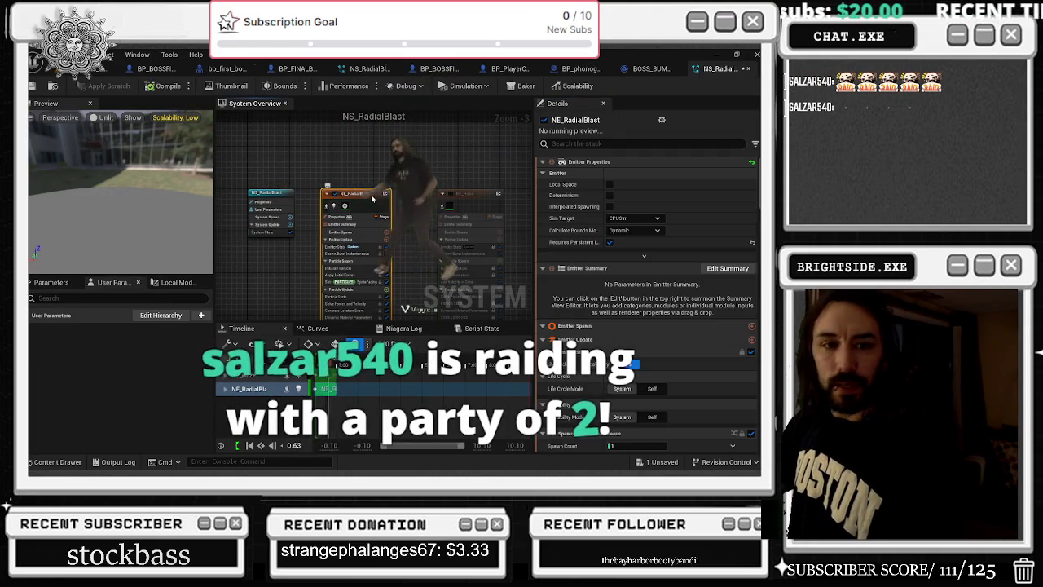
Review the NE_Haze and NE_RadialBlast sprite renderer settings, then bring up NE_RadialBlast's Color from Curve module
click(481, 194)
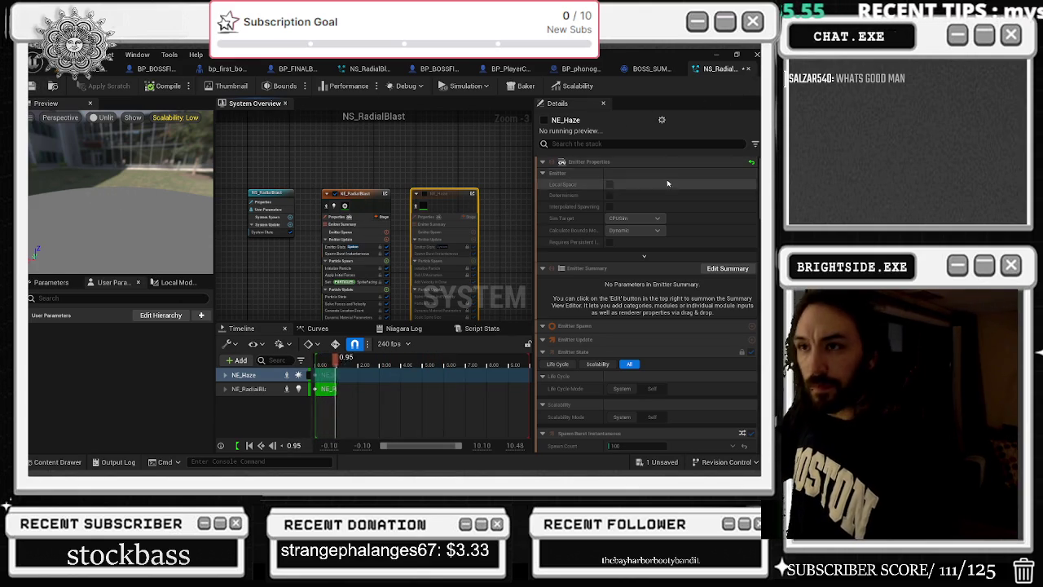
click(352, 198)
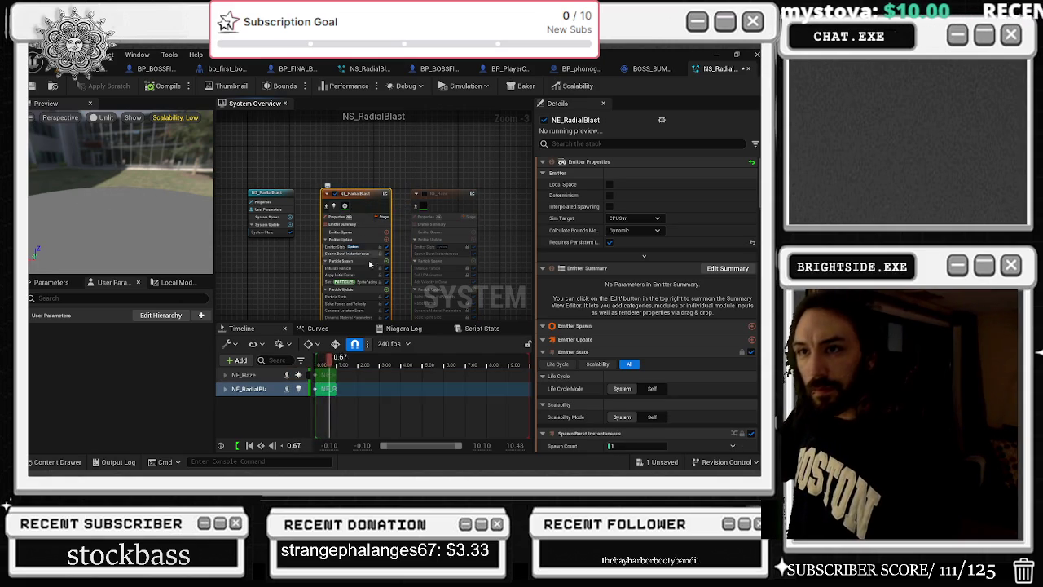
scroll(691, 309, down, 10)
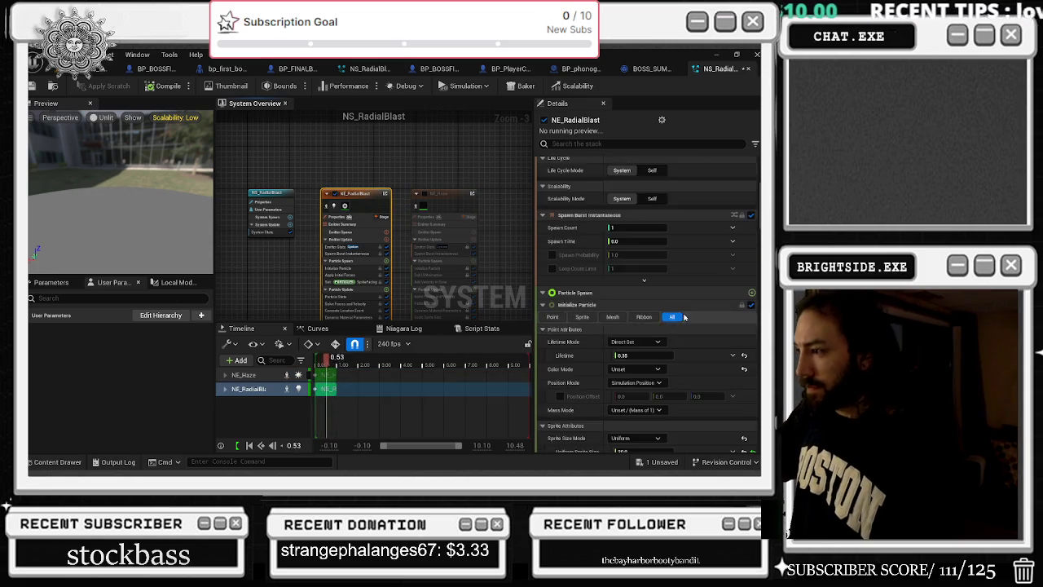
scroll(690, 309, down, 5)
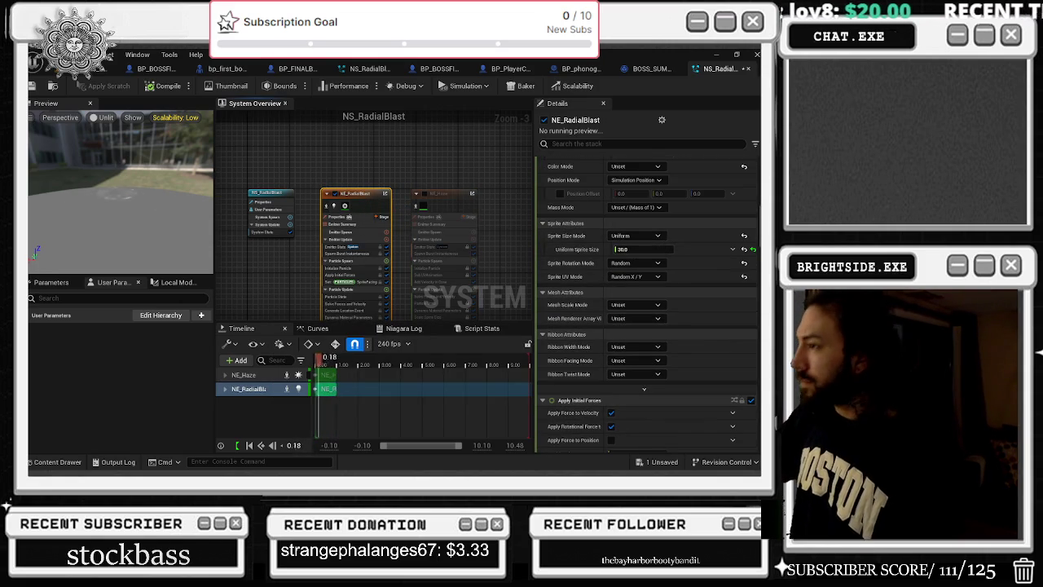
scroll(648, 309, up, 12)
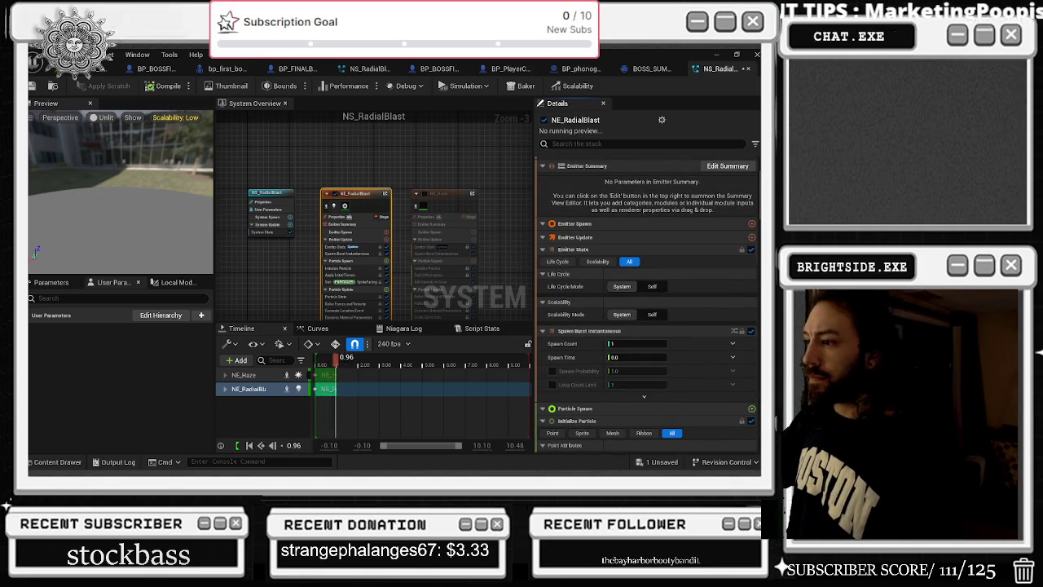
click(346, 206)
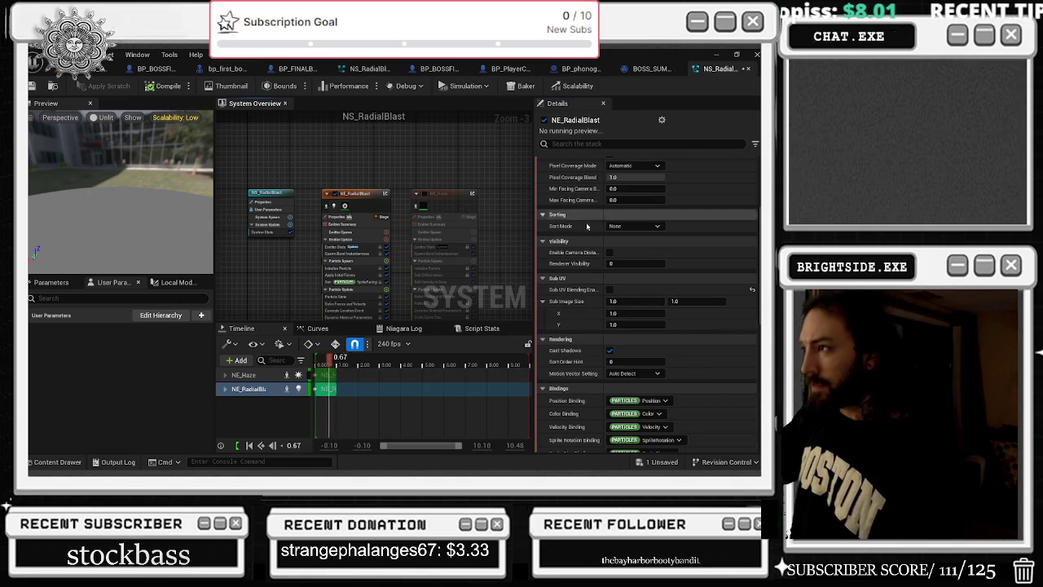
scroll(684, 307, up, 3)
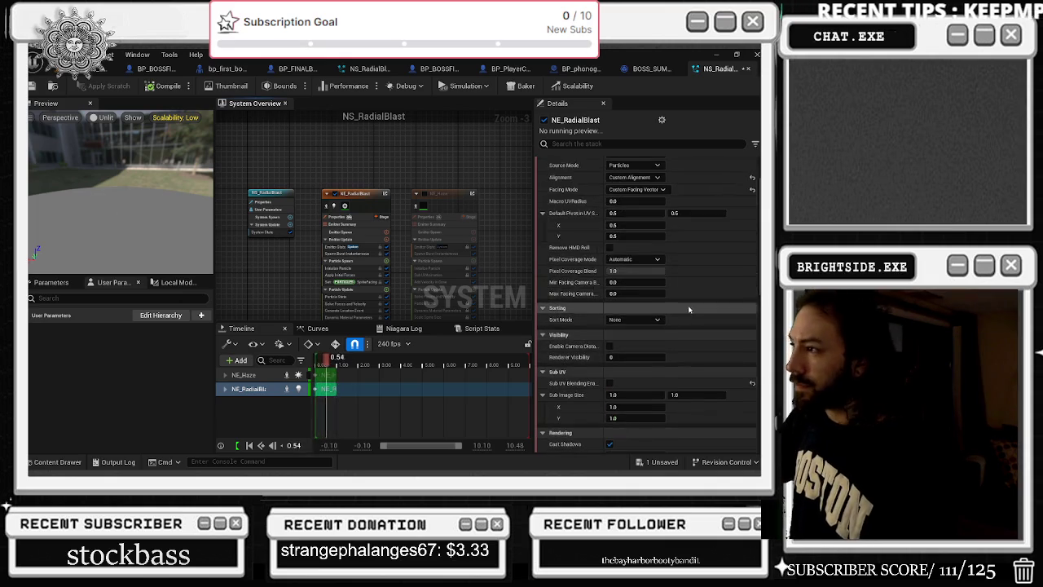
scroll(685, 308, up, 2)
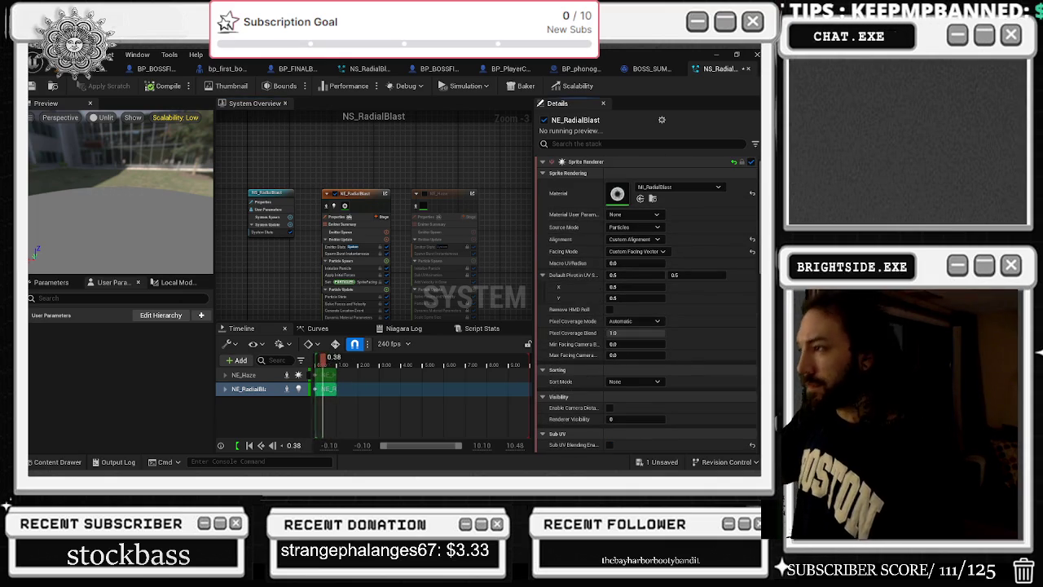
scroll(648, 308, down, 10)
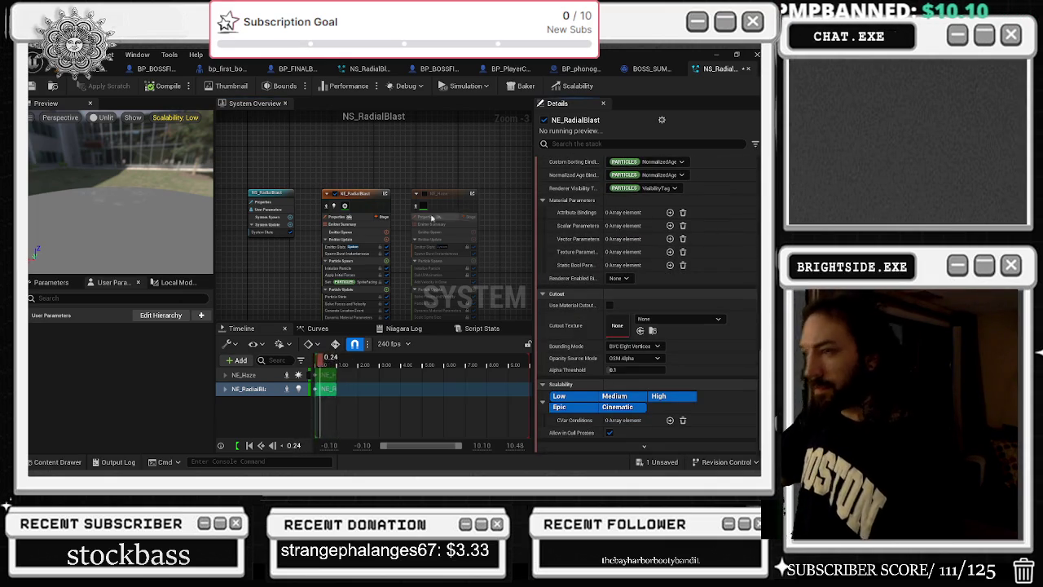
click(422, 238)
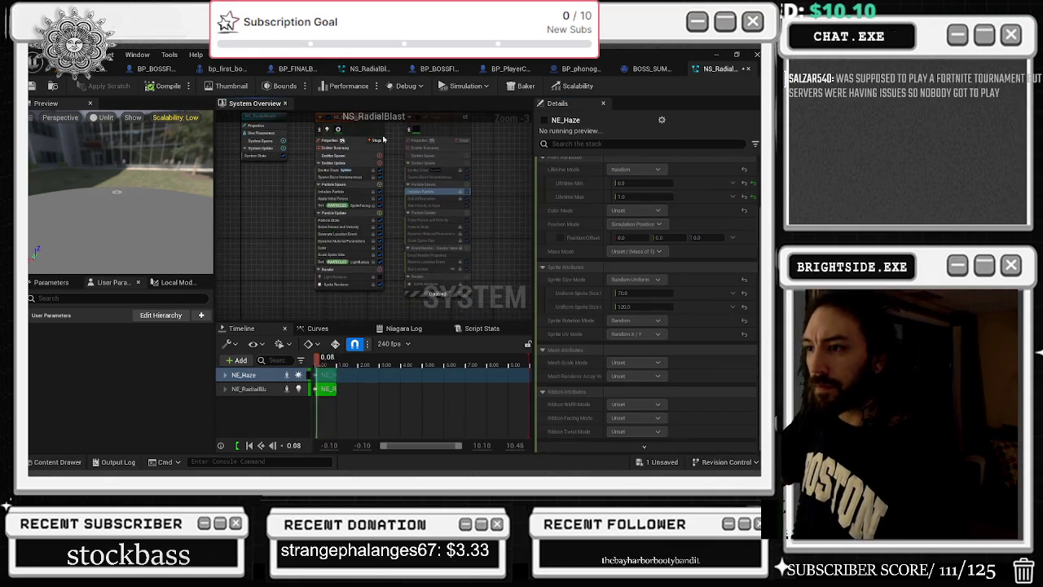
click(342, 247)
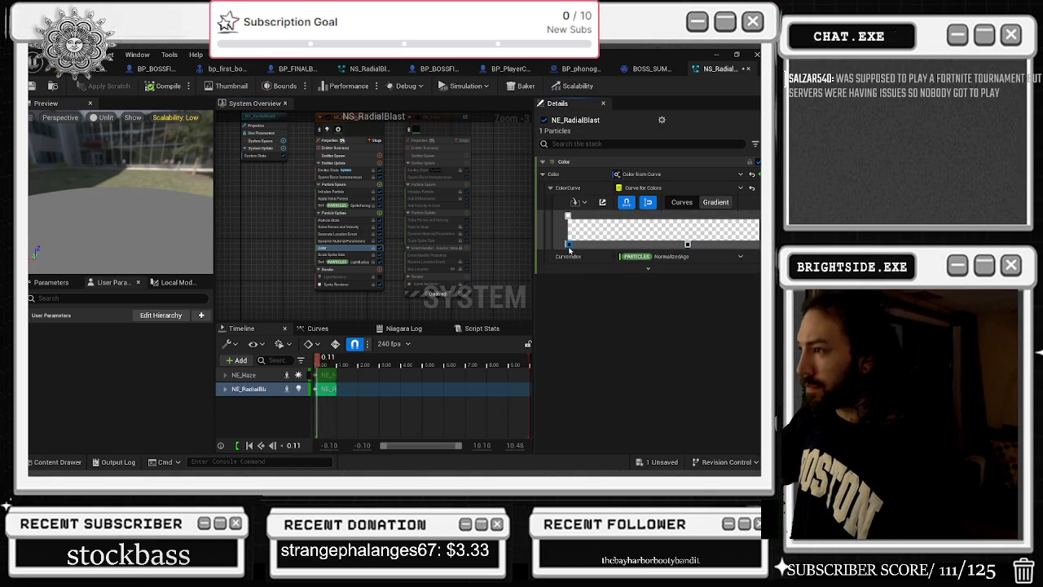
Add a new stop to the Color from Curve gradient and drag opacity stops to shift the dark band
double_click(569, 216)
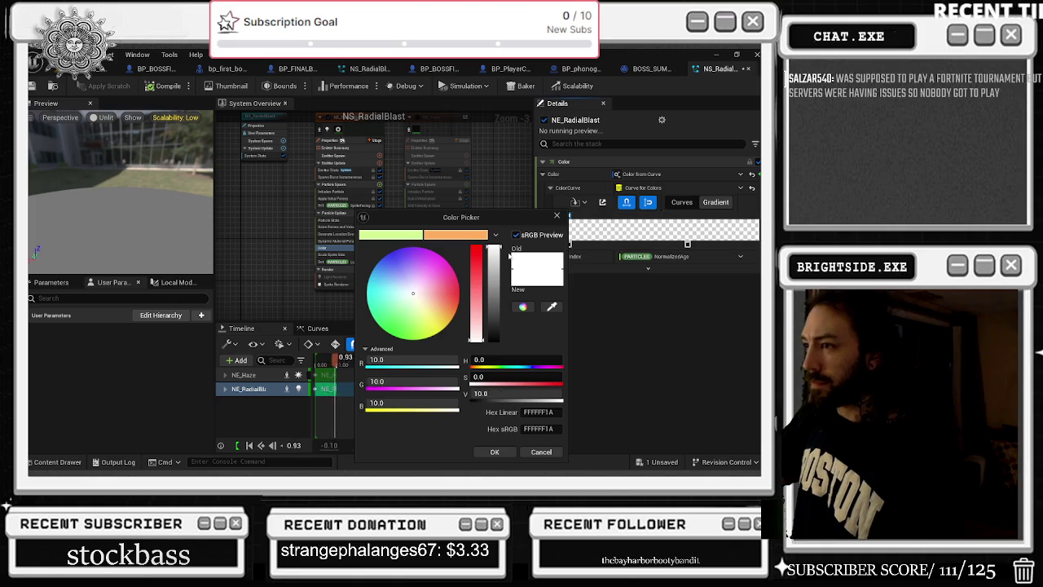
text(0)
click(495, 452)
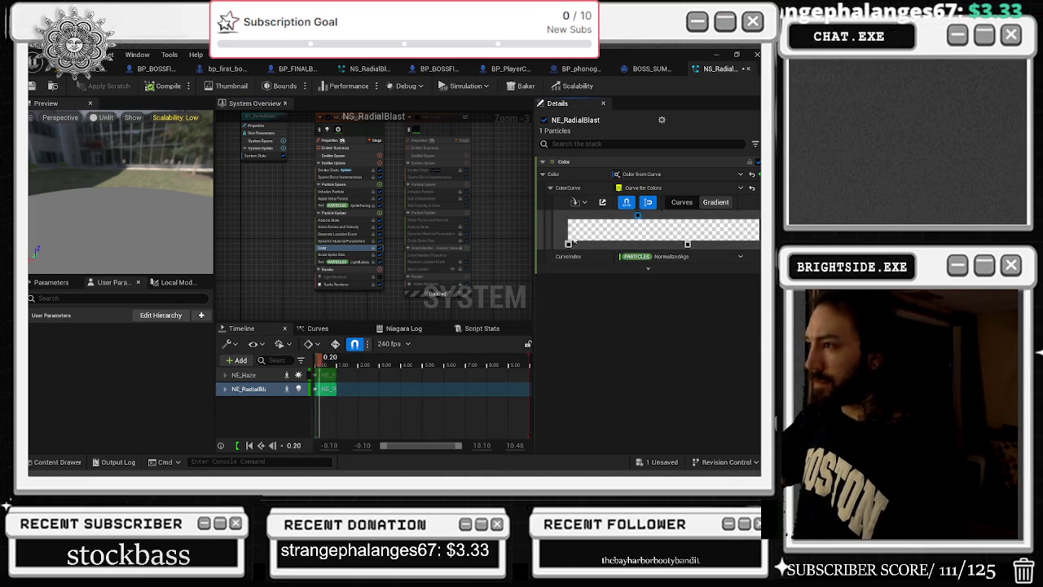
click(654, 244)
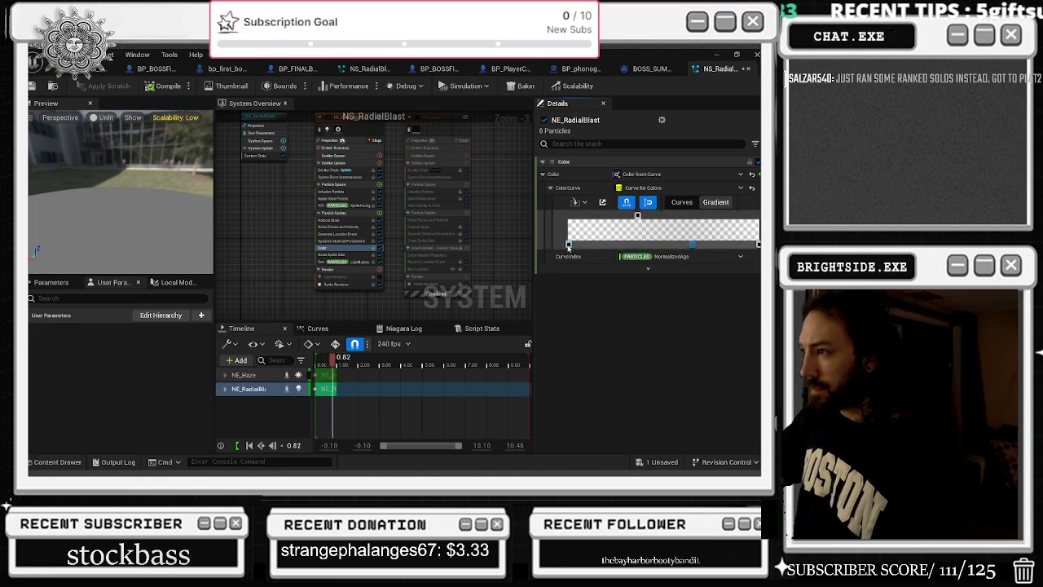
mouse_move(641, 245)
mouse_down()
mouse_move(674, 245)
mouse_move(579, 246)
mouse_up()
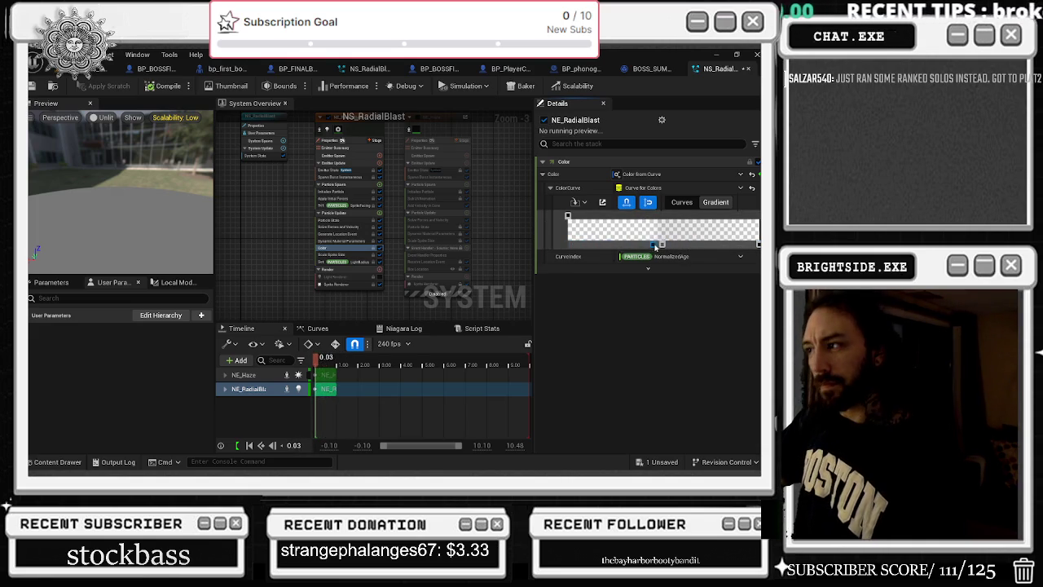
drag(652, 246, 733, 258)
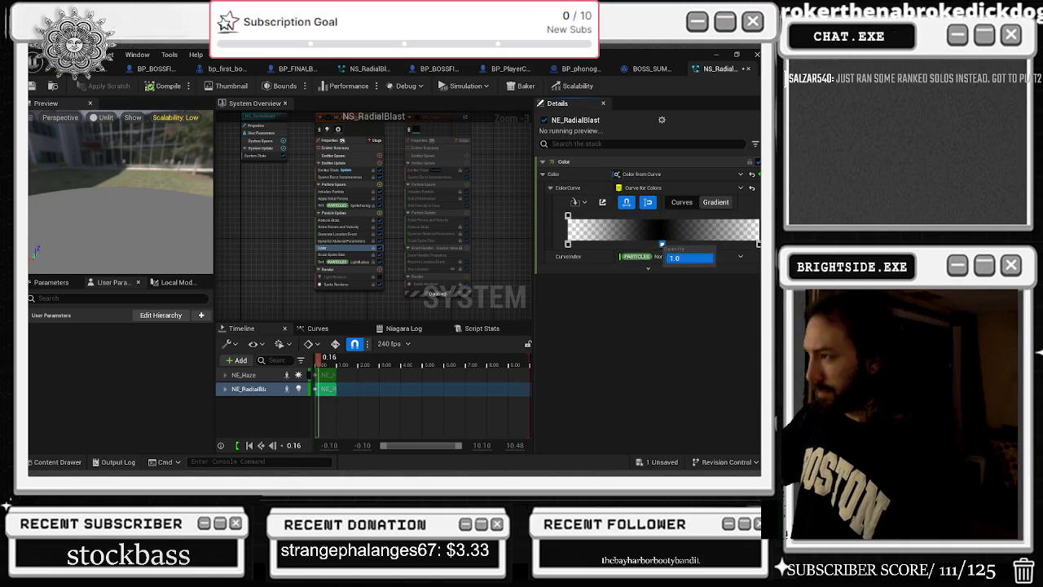
mouse_move(662, 244)
mouse_down()
mouse_move(612, 244)
mouse_move(677, 244)
mouse_move(574, 249)
mouse_up()
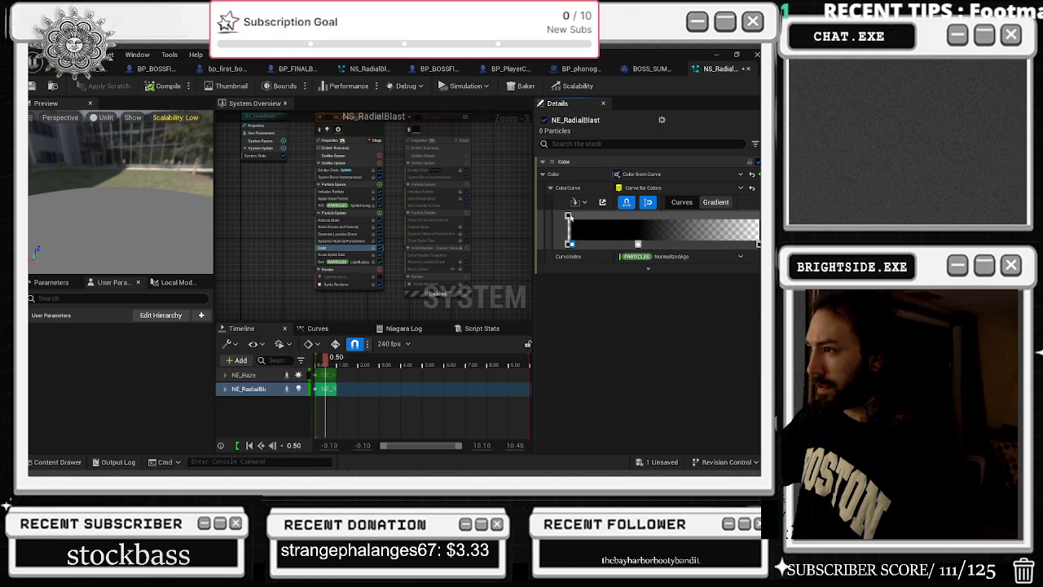
Adjust the bottom-left stop's opacity, slide the white stop right to widen the black, and save NS_RadialBlast
drag(571, 246, 565, 249)
right_click(568, 245)
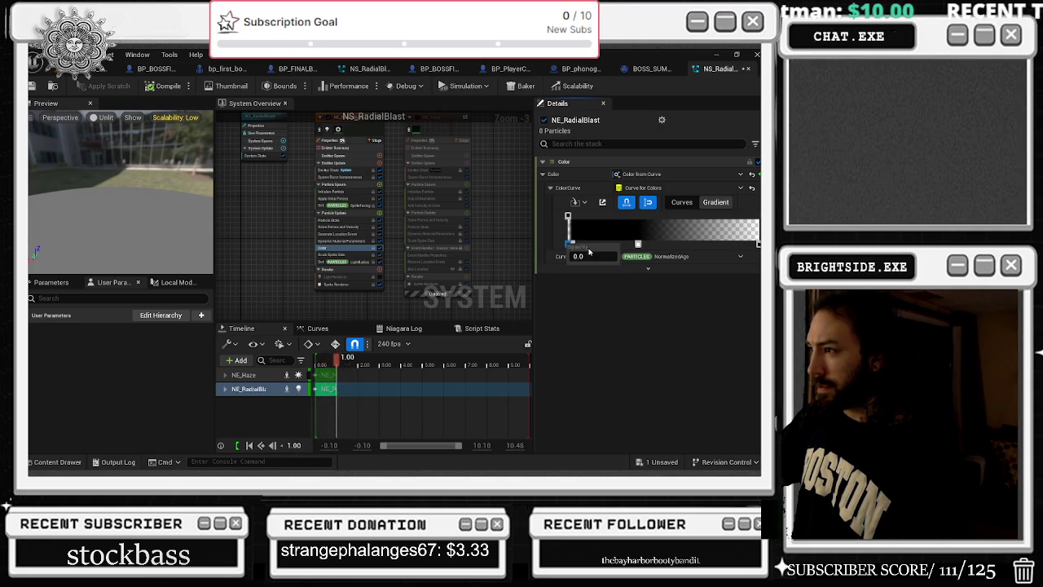
drag(585, 256, 572, 256)
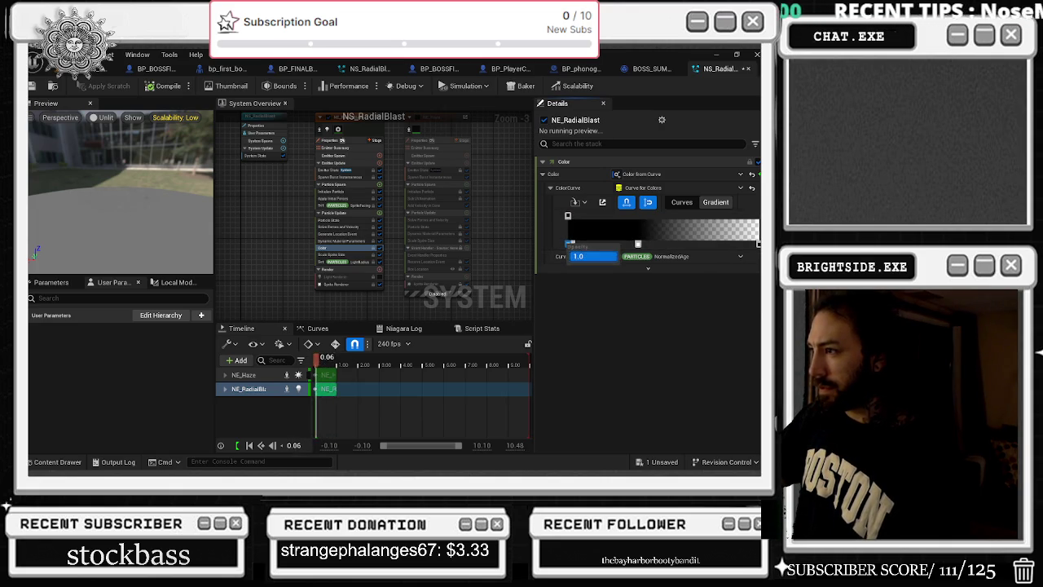
key(Return)
click(651, 266)
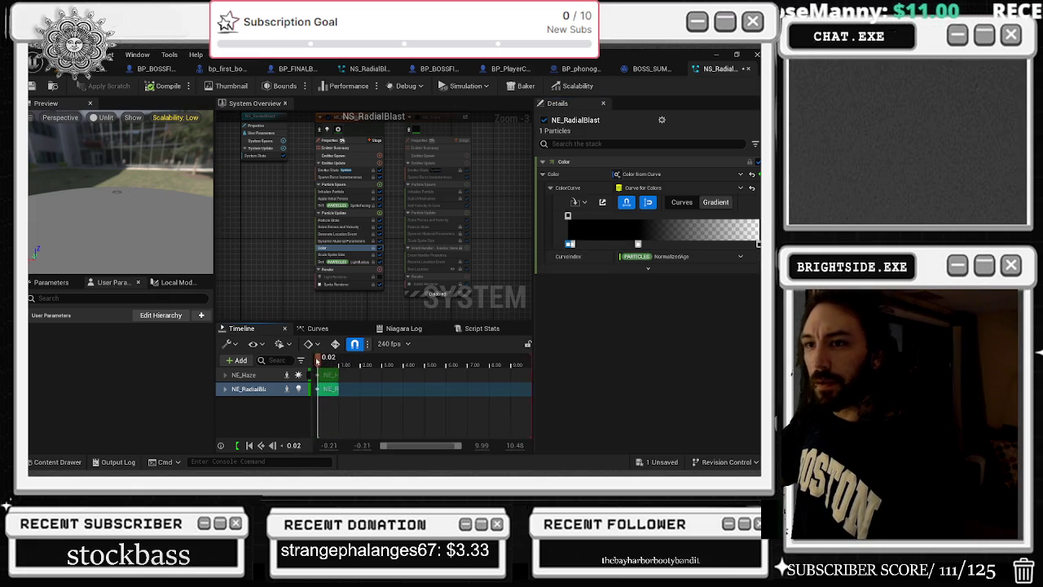
drag(638, 244, 712, 244)
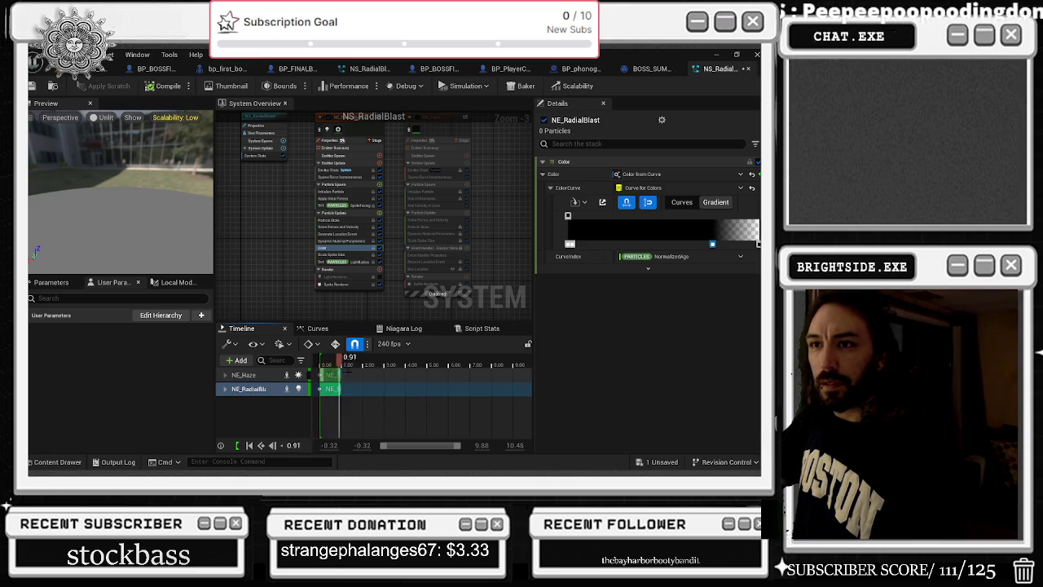
key(ctrl+s)
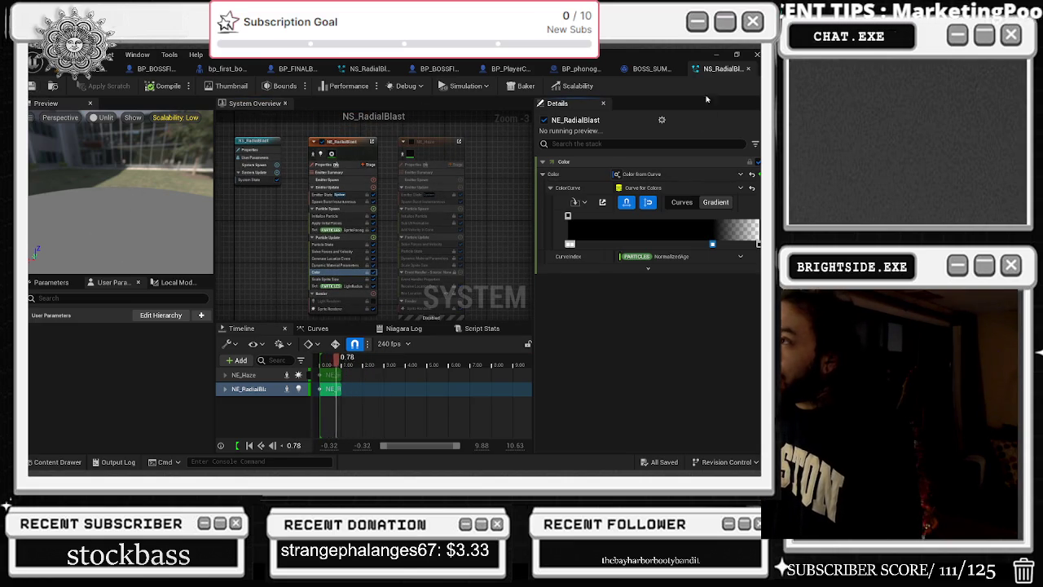
click(652, 68)
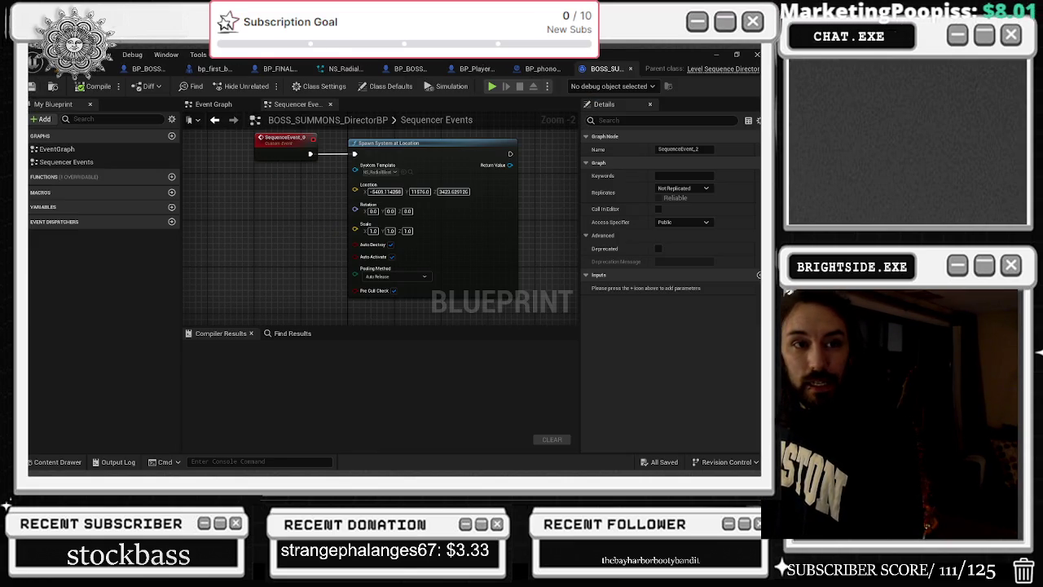
Locate NS_RadialBlast_Bigg from the SequenceEvent_2 spawn node and open it in the Niagara editor
drag(317, 204, 313, 261)
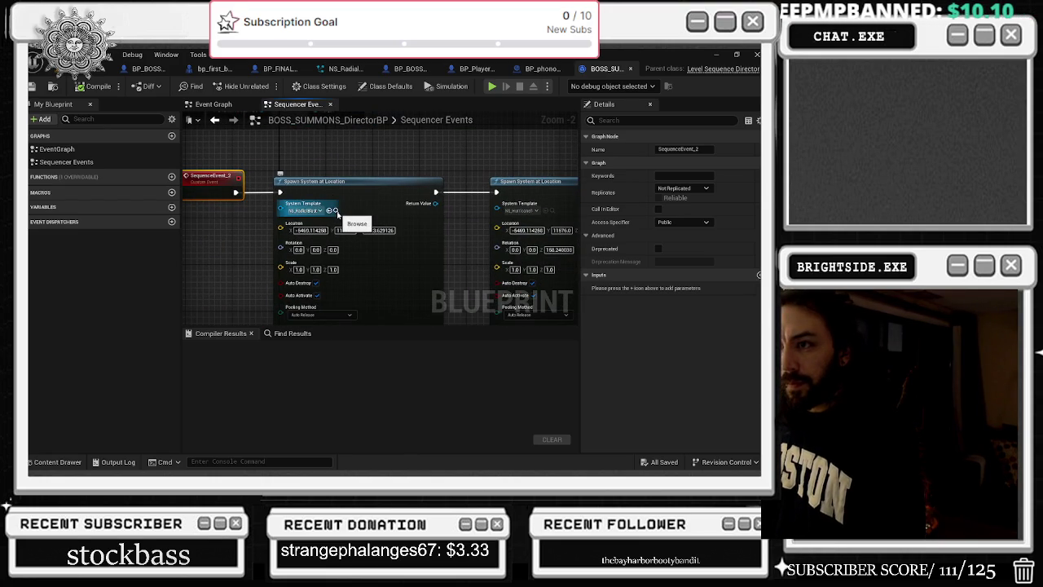
click(337, 215)
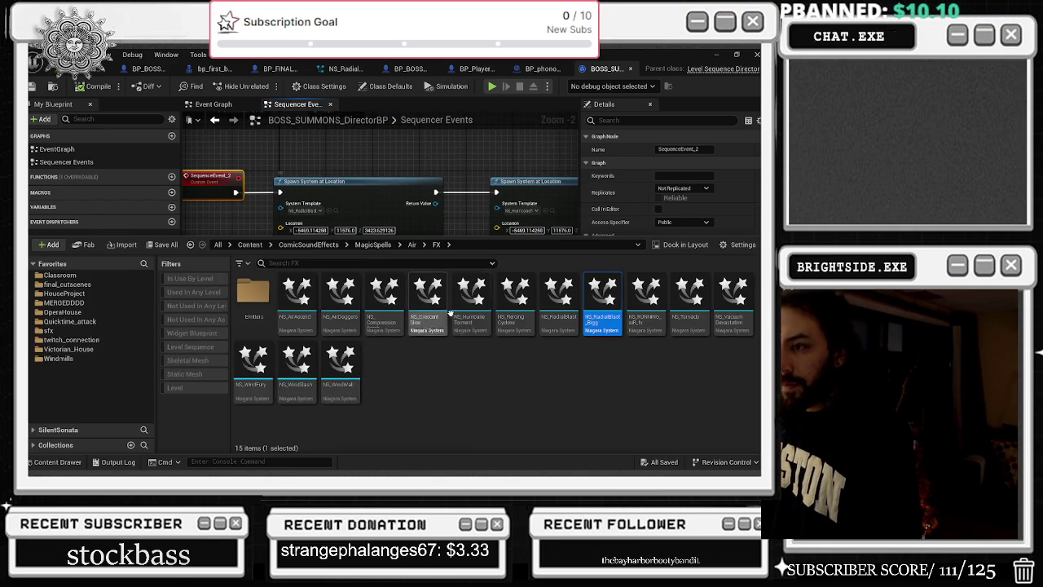
double_click(601, 295)
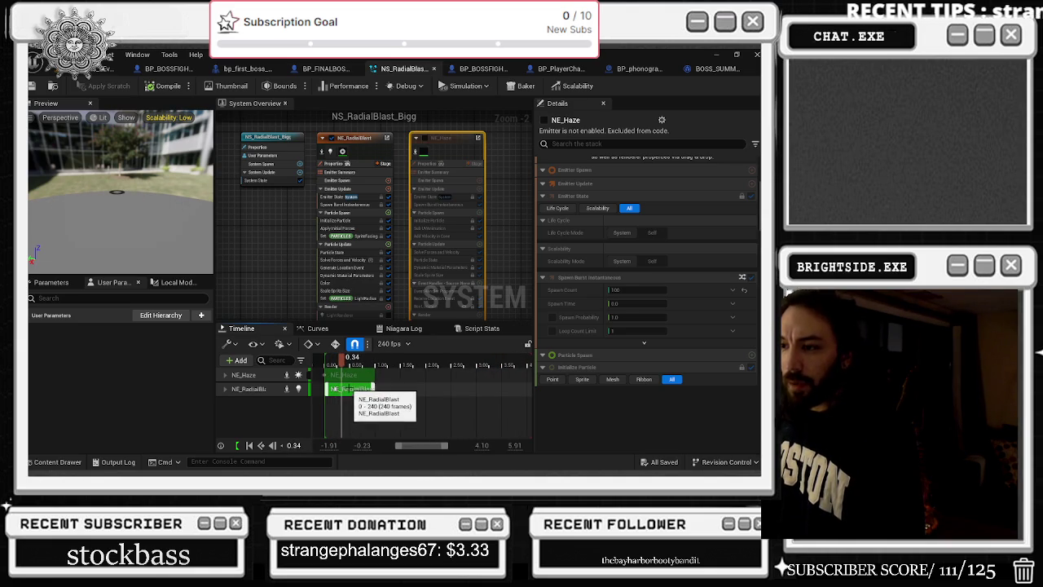
Shift NE_RadialBlast's timeline bar 0.23 s earlier and scrub the preview to watch the blast
click(348, 389)
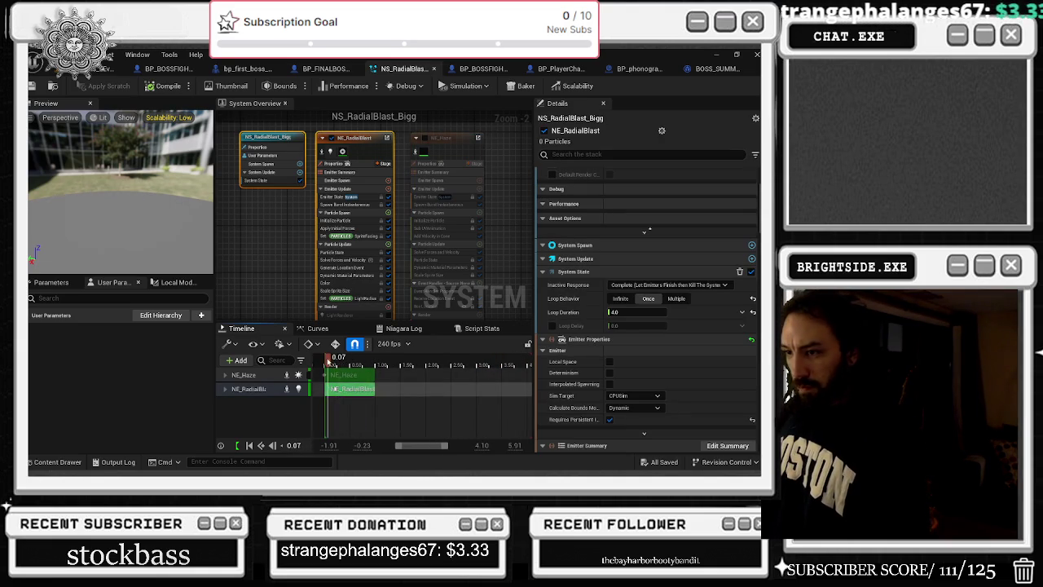
drag(334, 392, 337, 391)
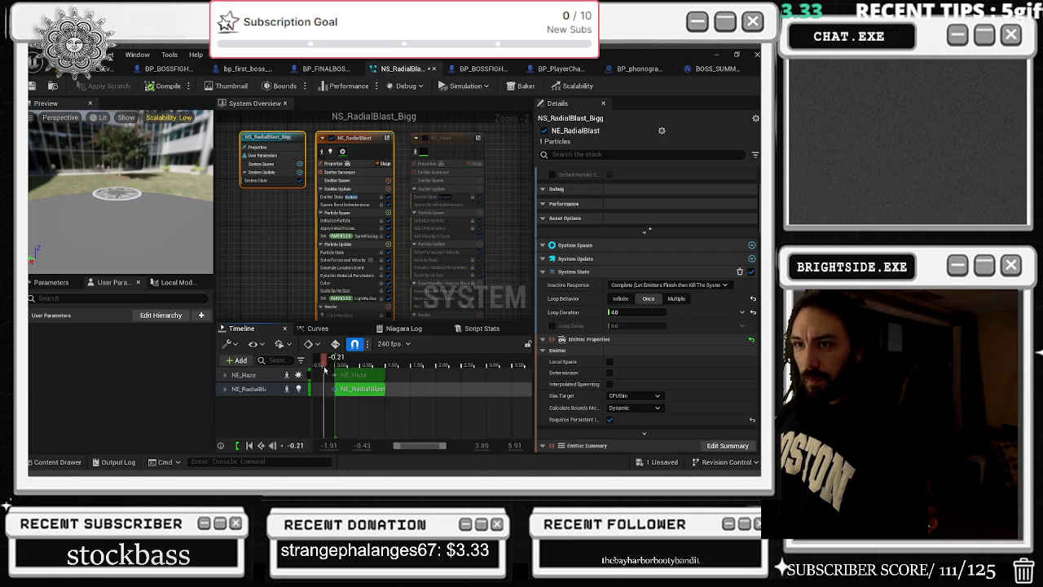
scroll(617, 324, down, 2)
scroll(617, 323, down, 10)
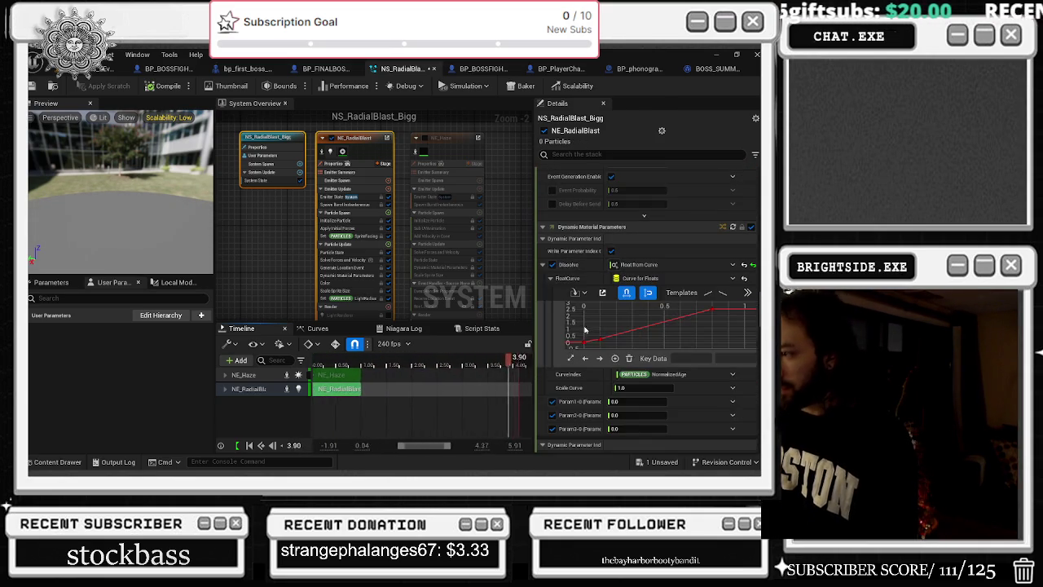
click(333, 361)
mouse_move(333, 362)
mouse_down()
mouse_move(346, 362)
mouse_move(333, 359)
mouse_up()
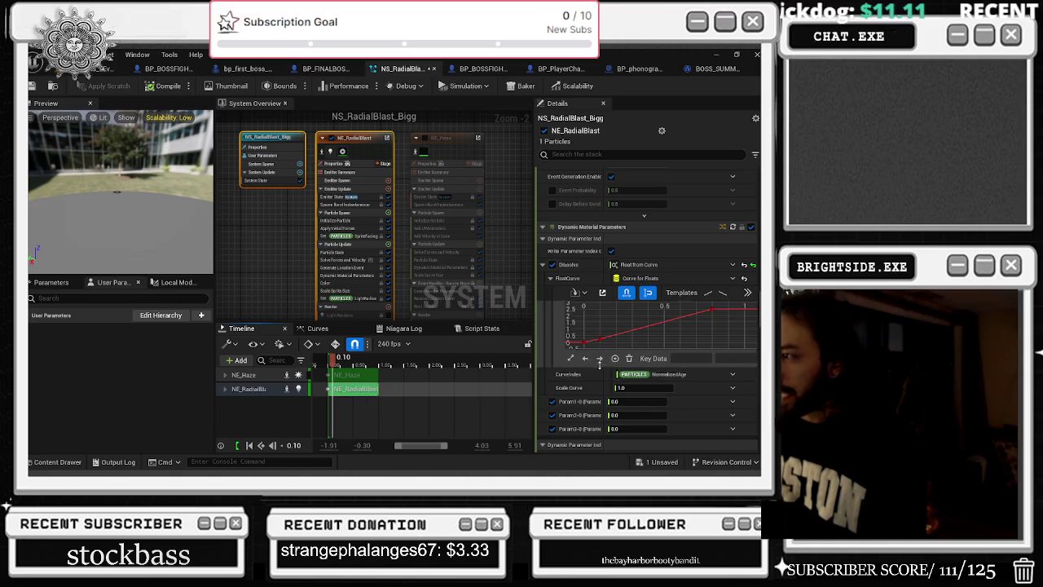
scroll(594, 378, down, 5)
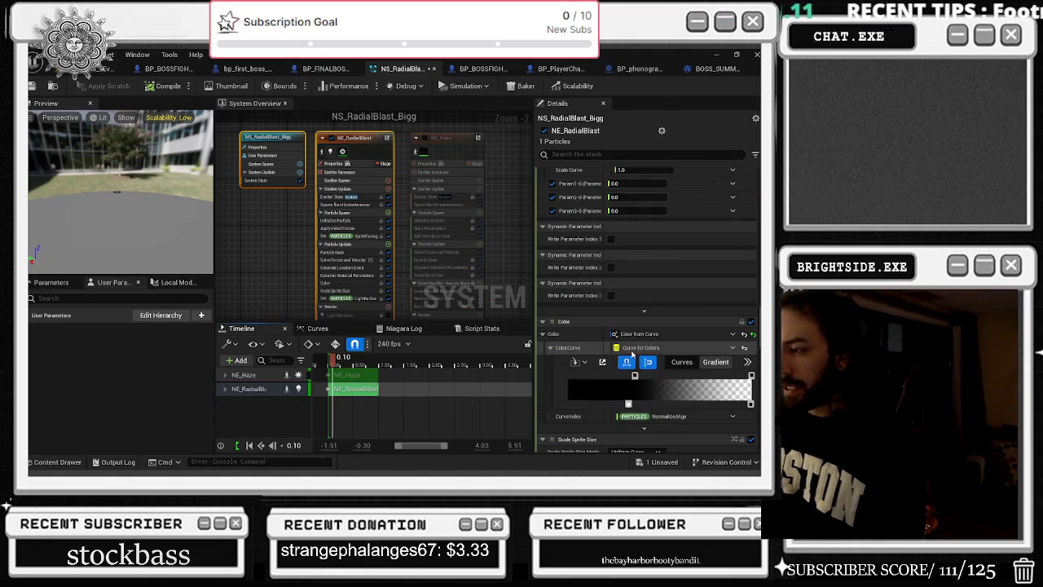
Drag the Color Curve's top and bottom stops right to extend the black, check stop opacities, and save
drag(662, 377, 666, 376)
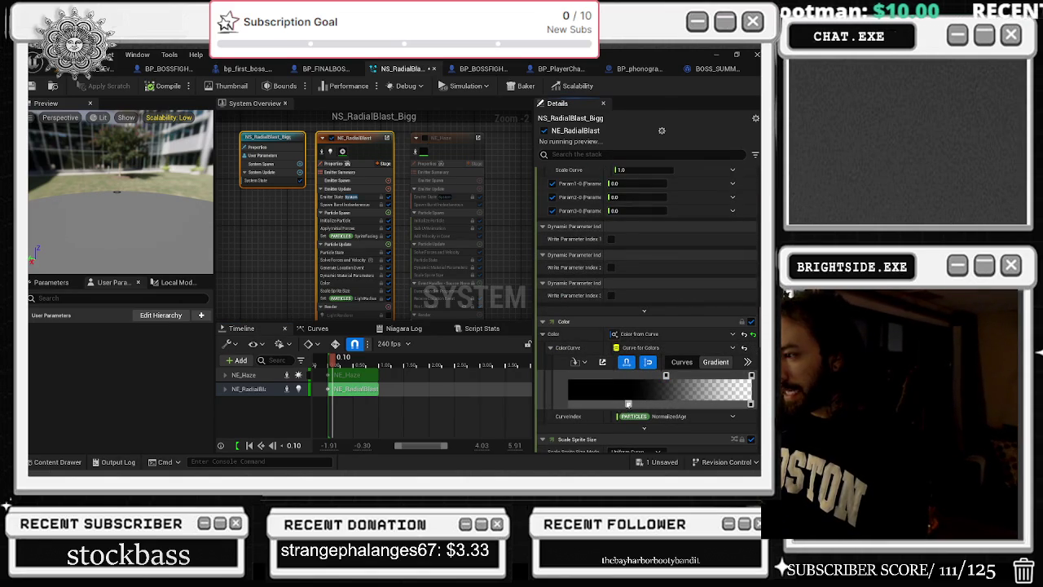
drag(629, 404, 672, 405)
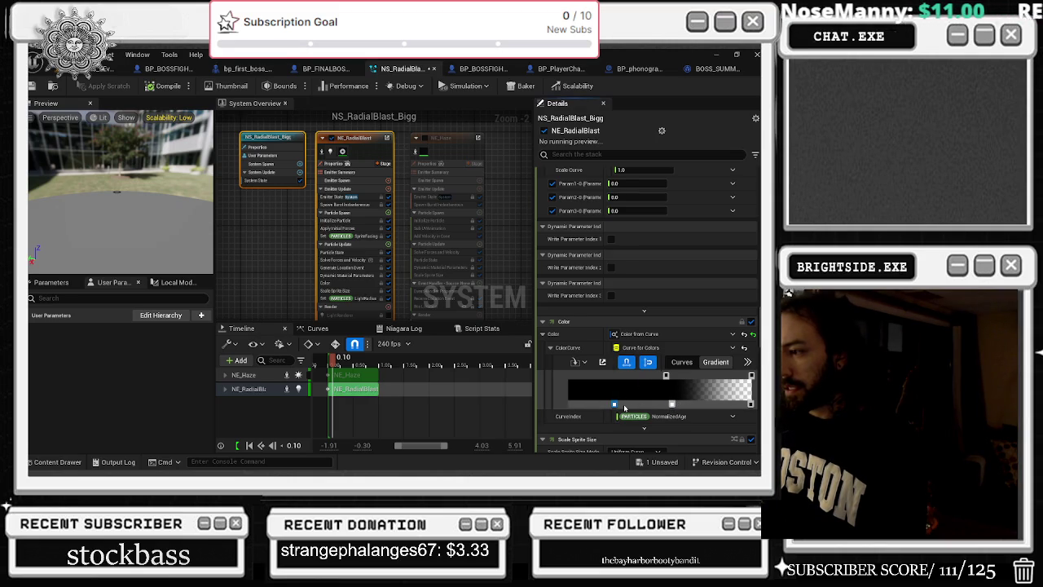
click(673, 405)
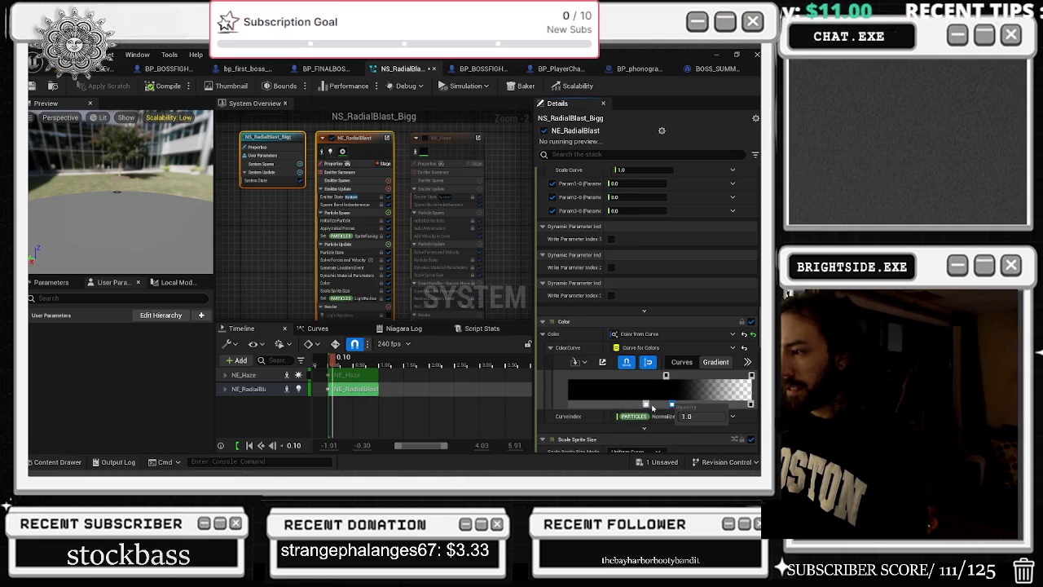
click(647, 404)
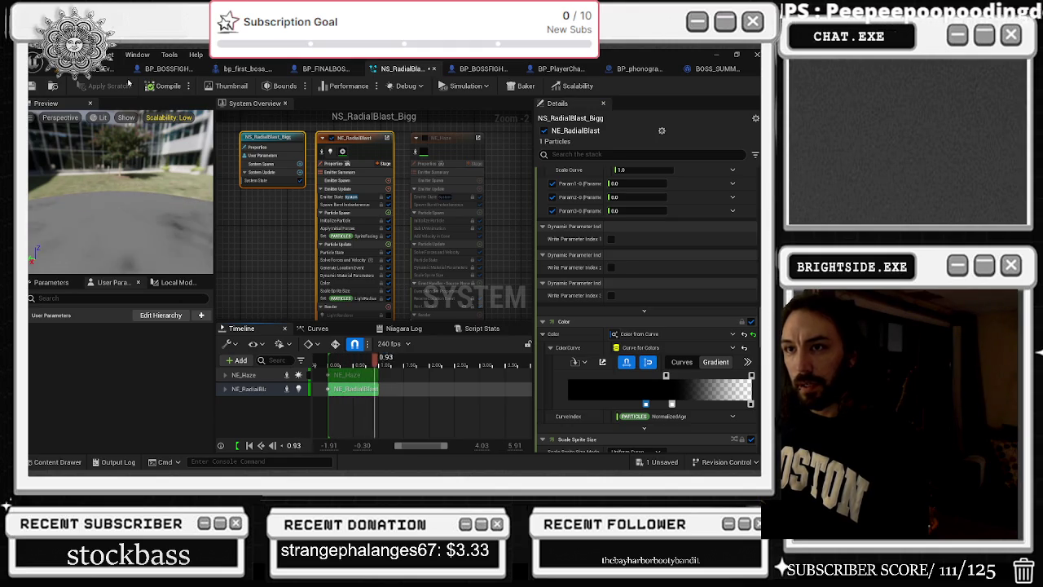
key(ctrl+s)
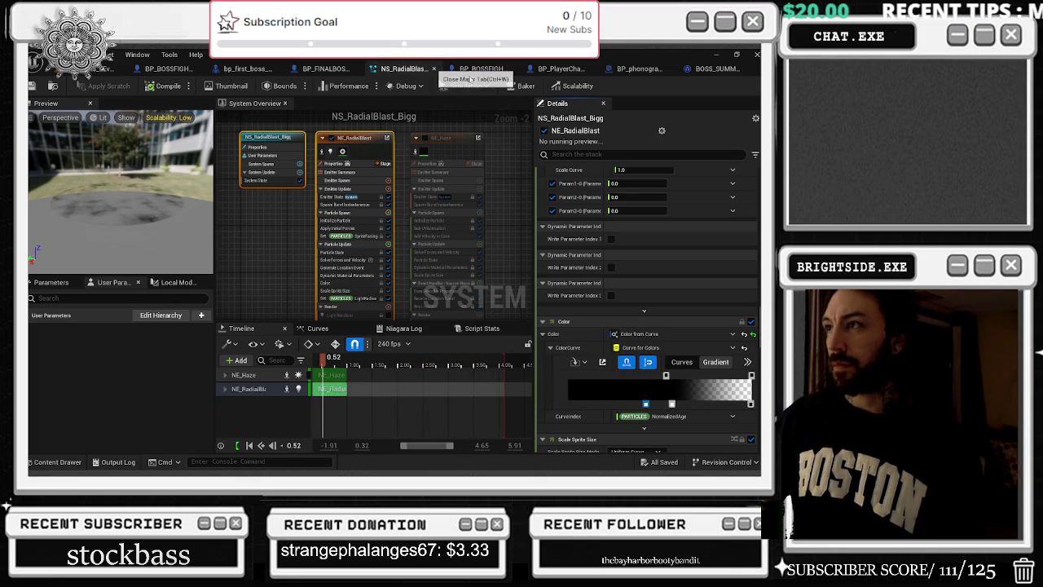
Close NS_RadialBlast_Bigg, play-test the opera-house level to watch the summon, then stop the session
key(ctrl+w)
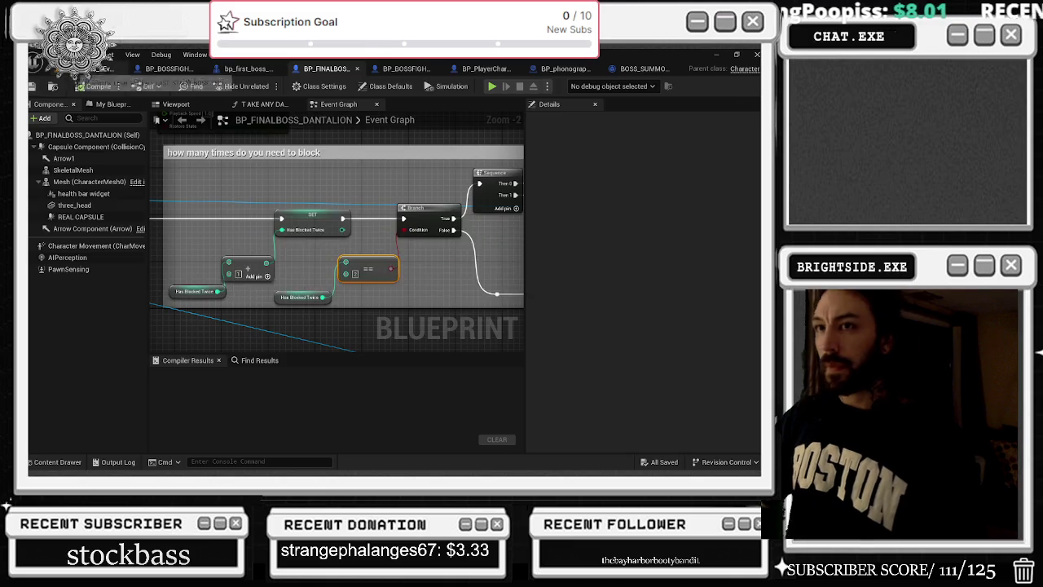
click(106, 69)
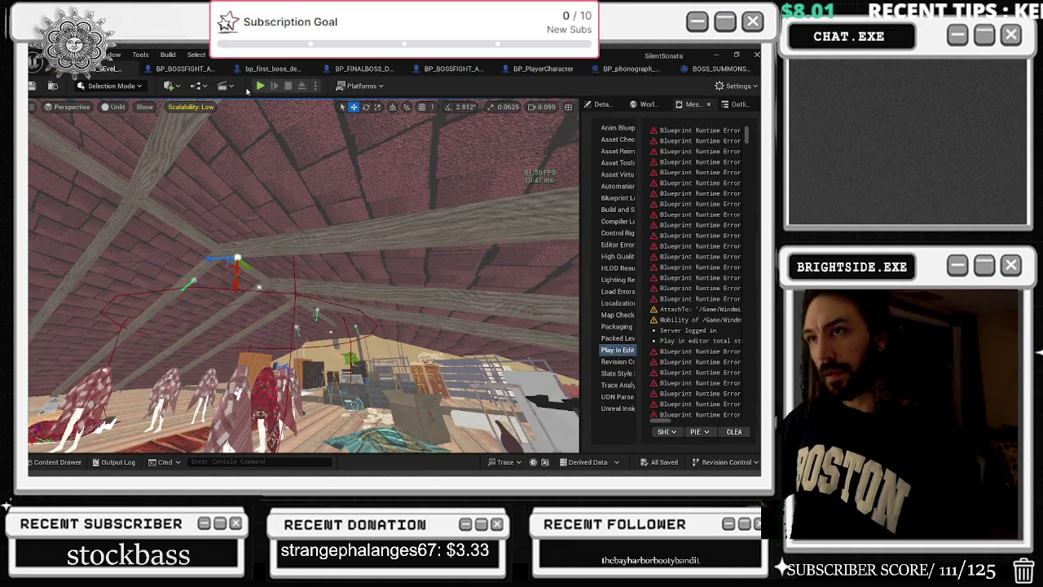
click(260, 86)
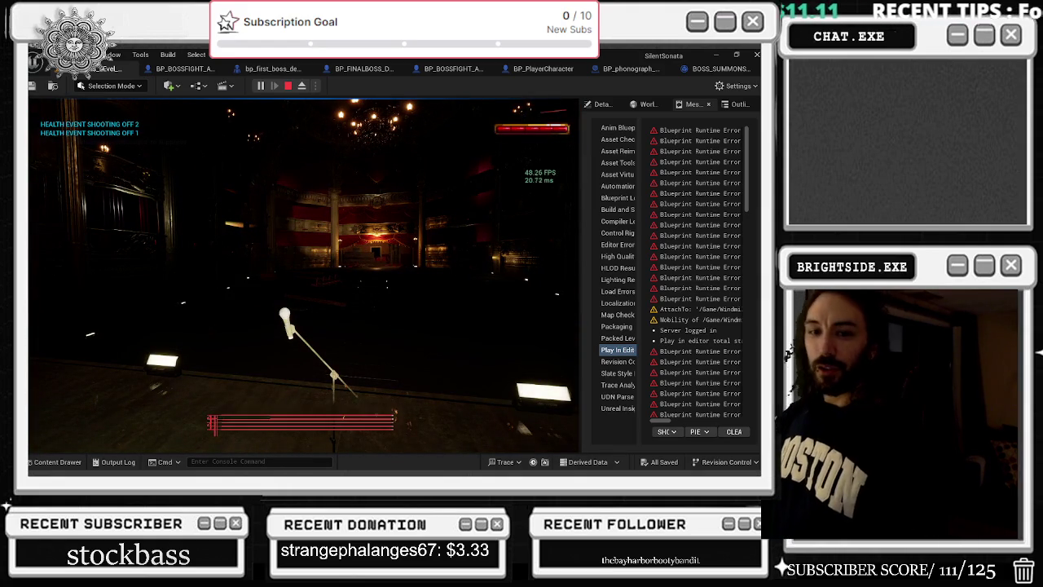
key(Escape)
key(alt+Tab)
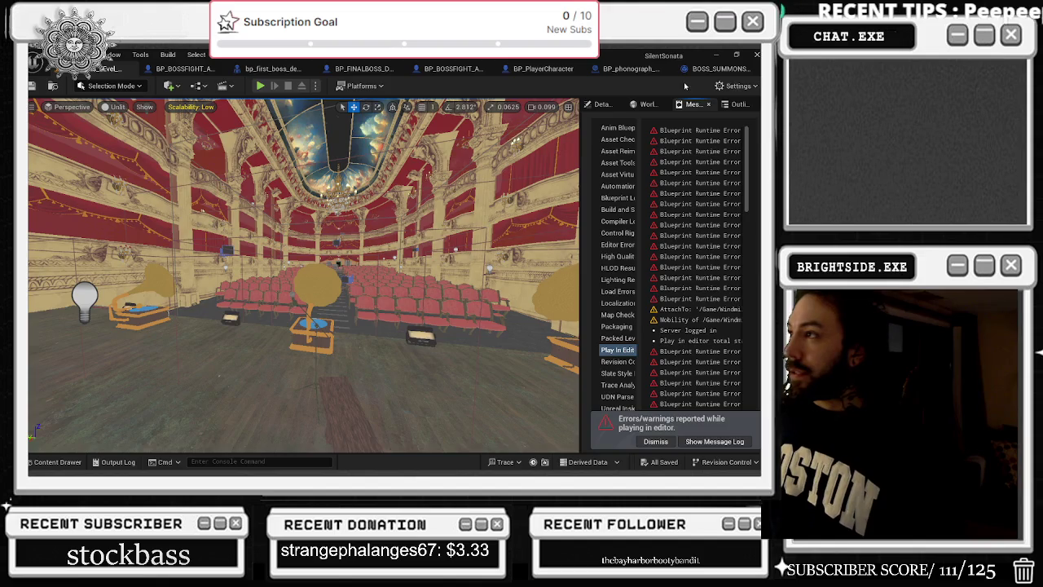
click(717, 69)
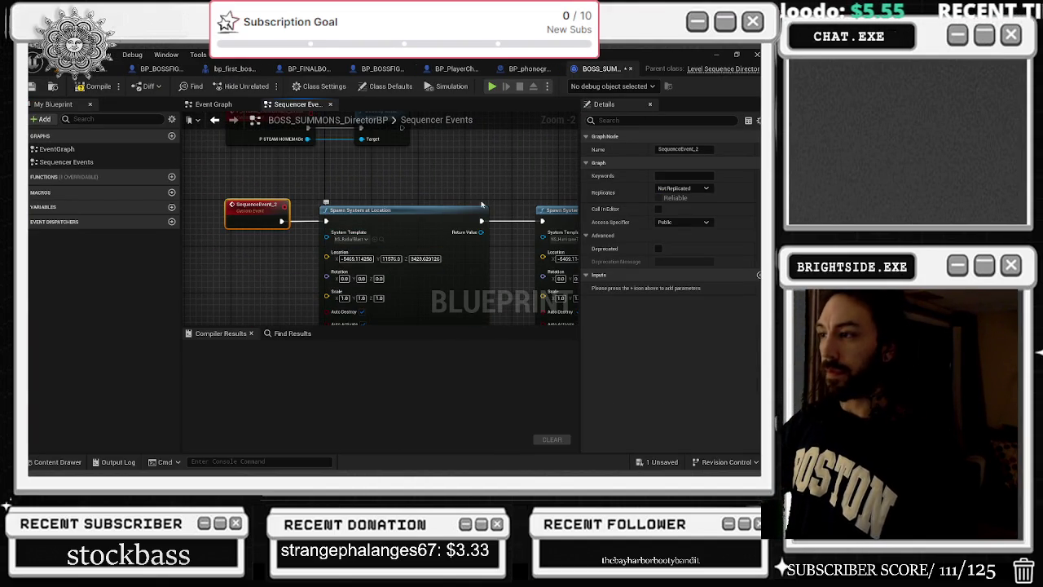
Find NS_RadialBlast_Bigg in the Content Drawer (Ctrl+Space) and open it in the Niagara editor
scroll(472, 248, down, 1)
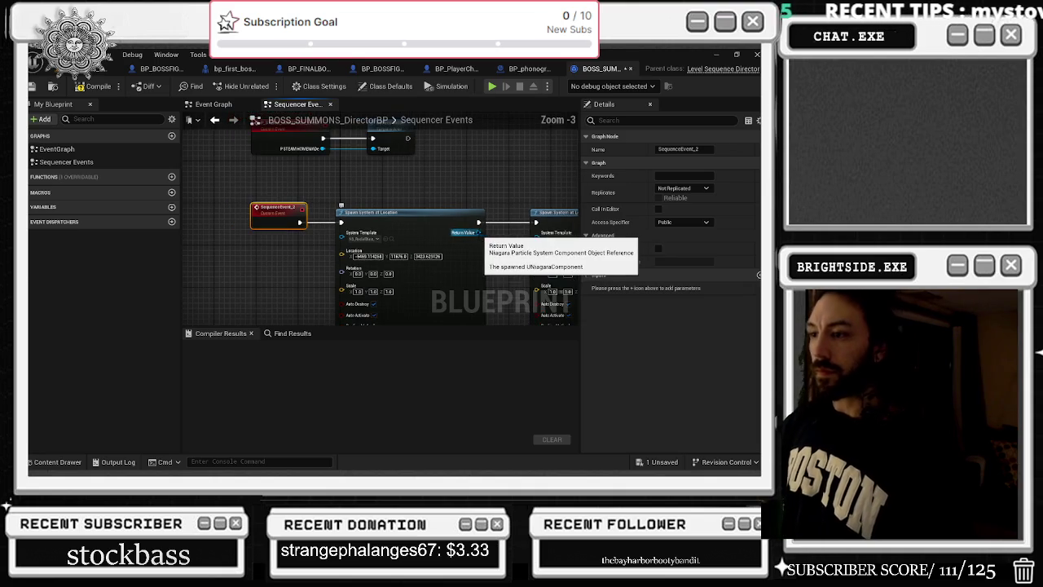
scroll(479, 273, down, 2)
scroll(462, 207, up, 2)
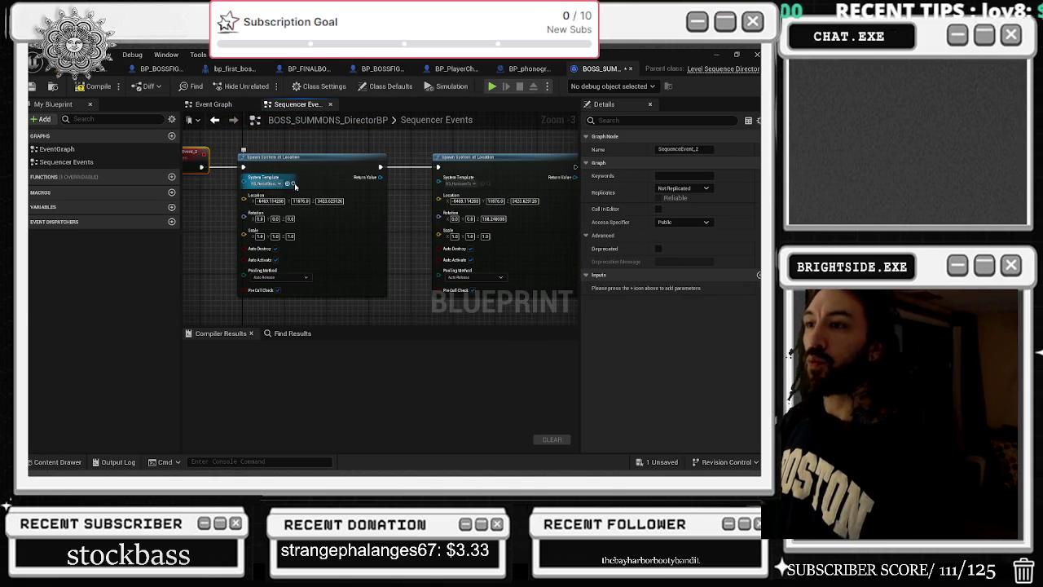
key(ctrl+space)
double_click(602, 297)
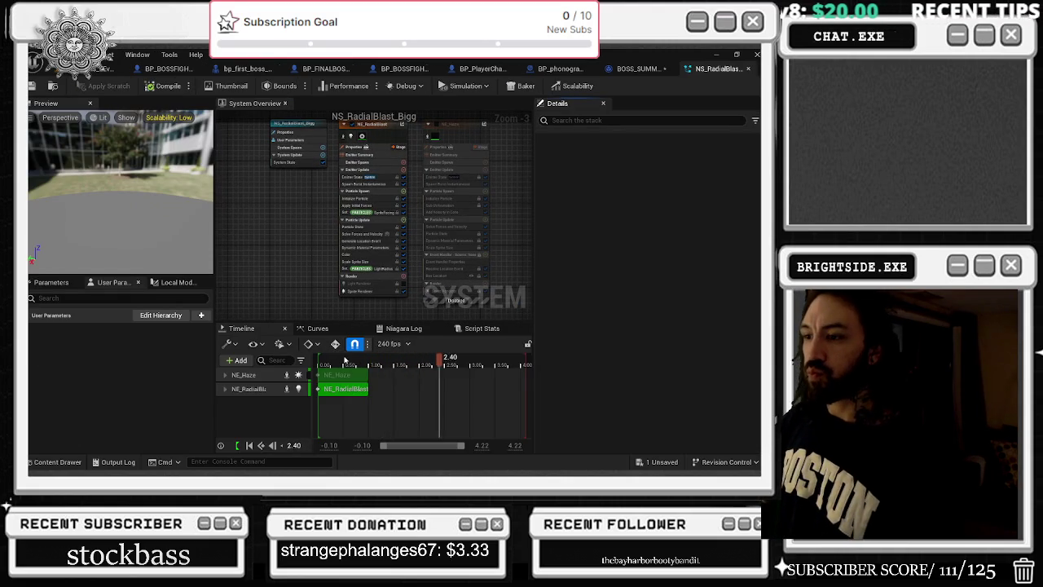
Select the NS_RadialBlast_Bigg system and expand the NE_RadialBlast timeline track
scroll(347, 377, right, 3)
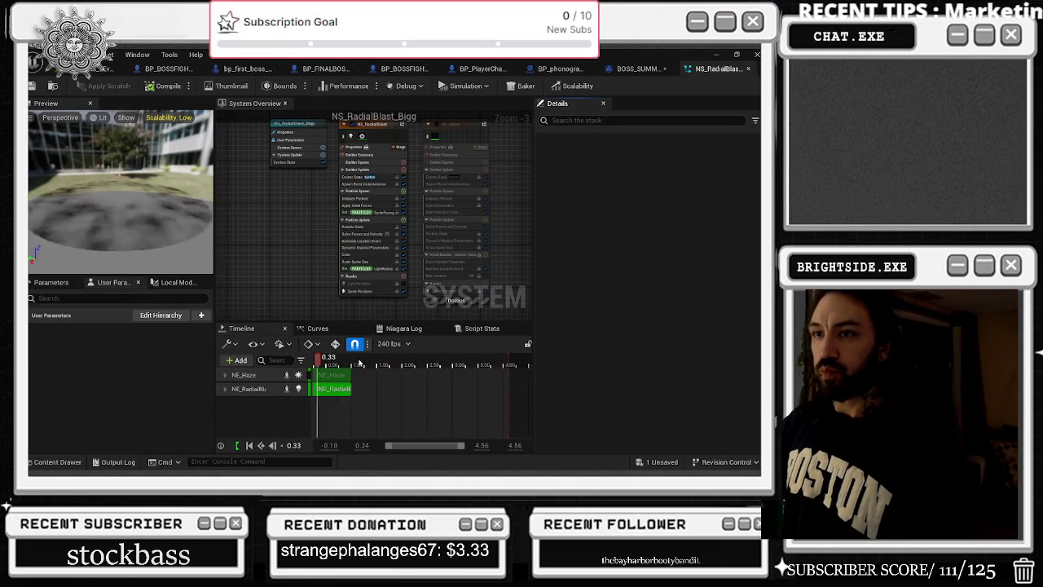
click(339, 388)
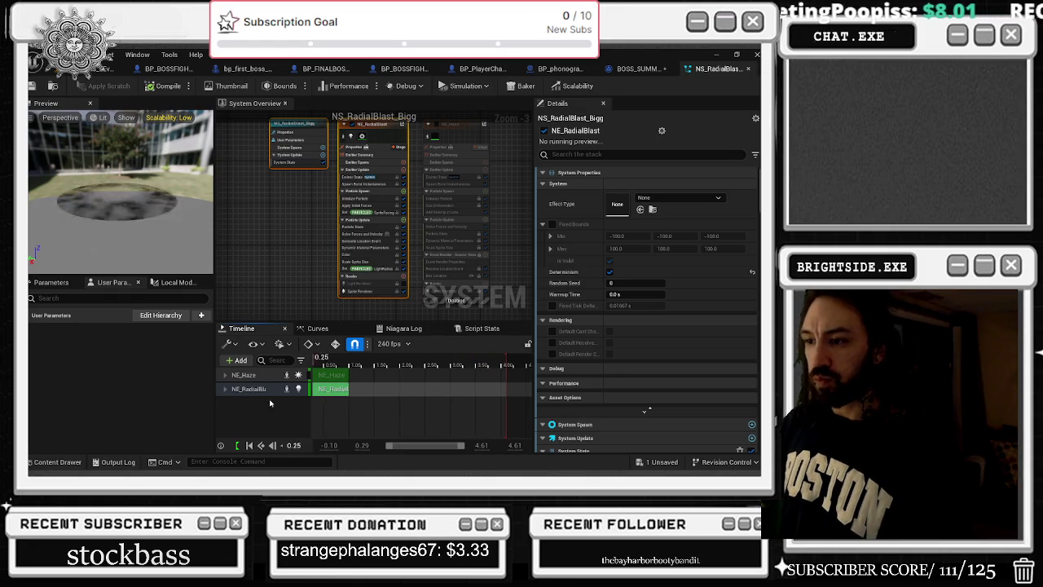
click(225, 388)
scroll(331, 403, left, 3)
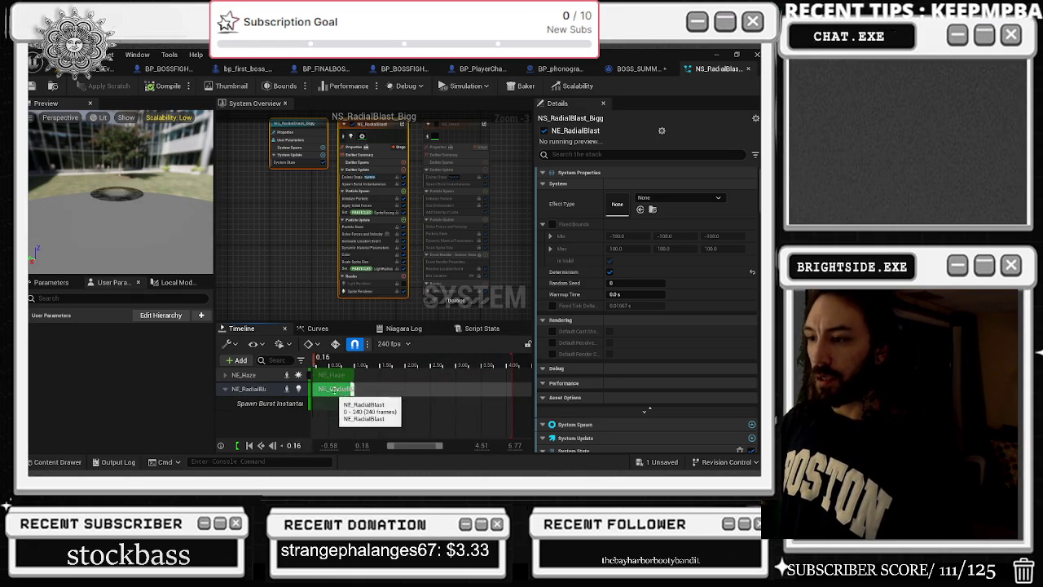
scroll(408, 411, left, 4)
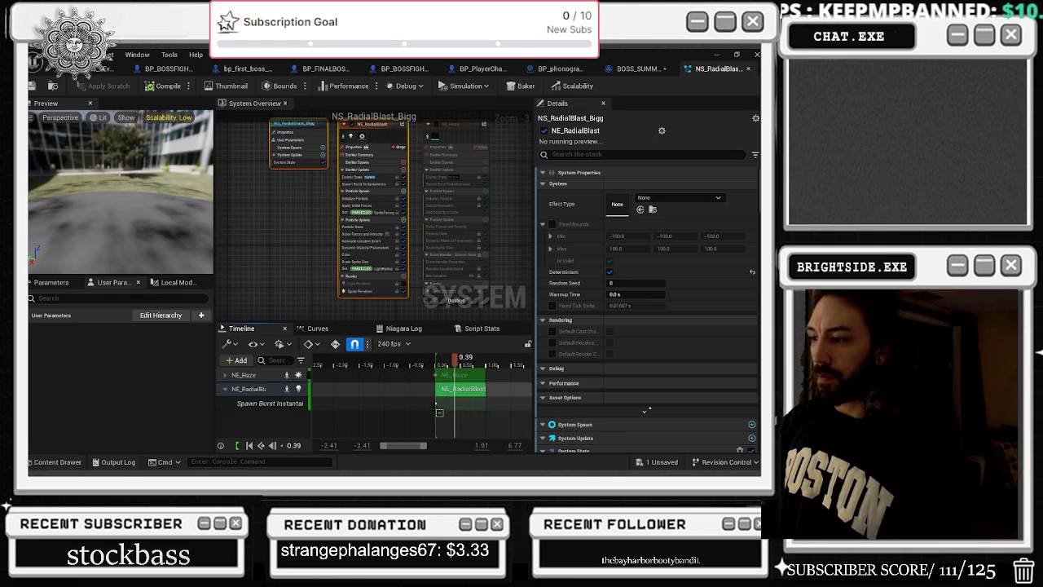
scroll(439, 412, up, 6)
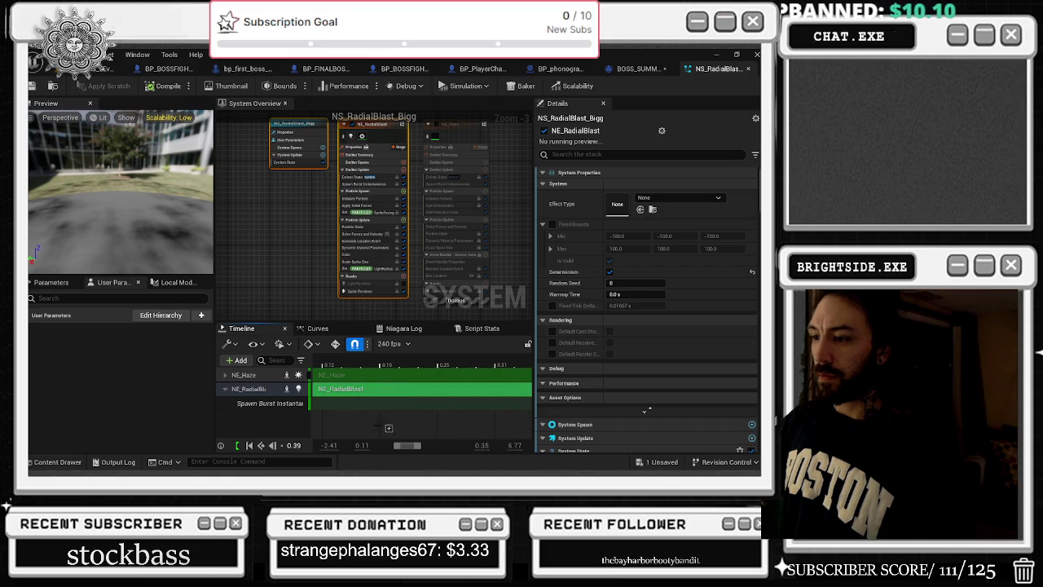
scroll(451, 418, left, 2)
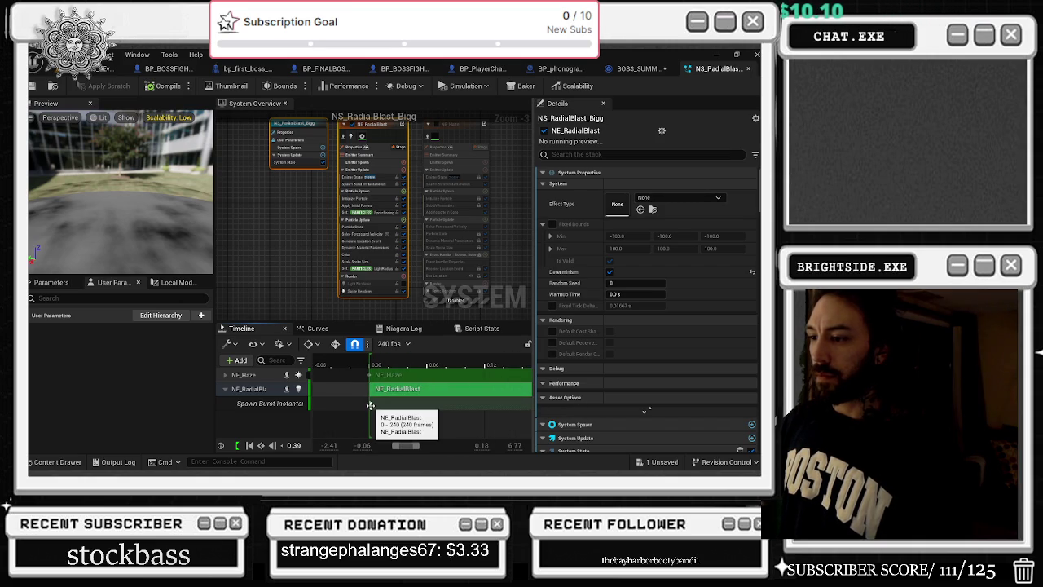
Inspect the NE_RadialBlast section's Properties > Parameters from its context menu
right_click(370, 404)
mouse_move(417, 298)
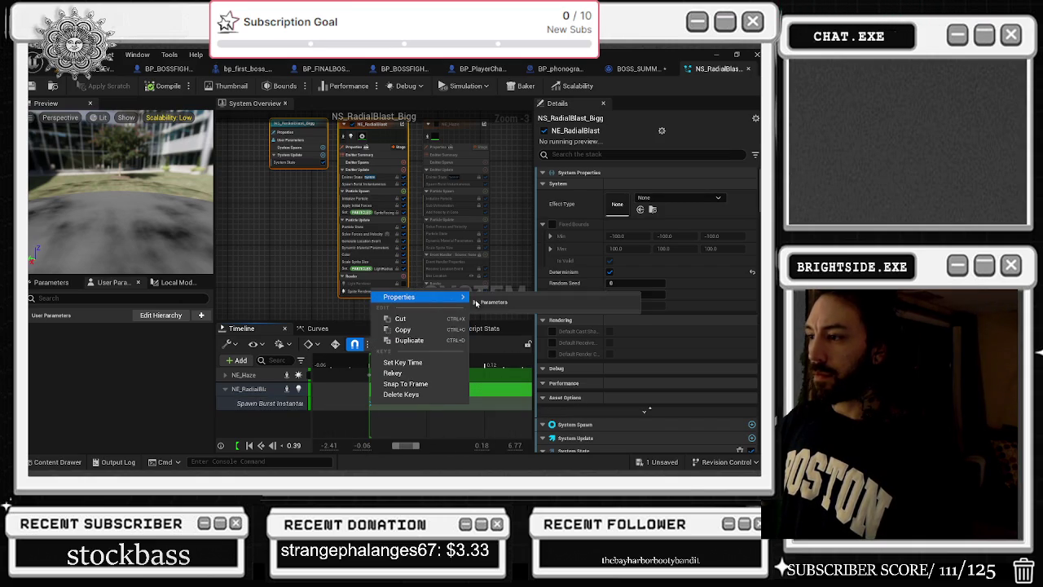
click(476, 303)
click(369, 402)
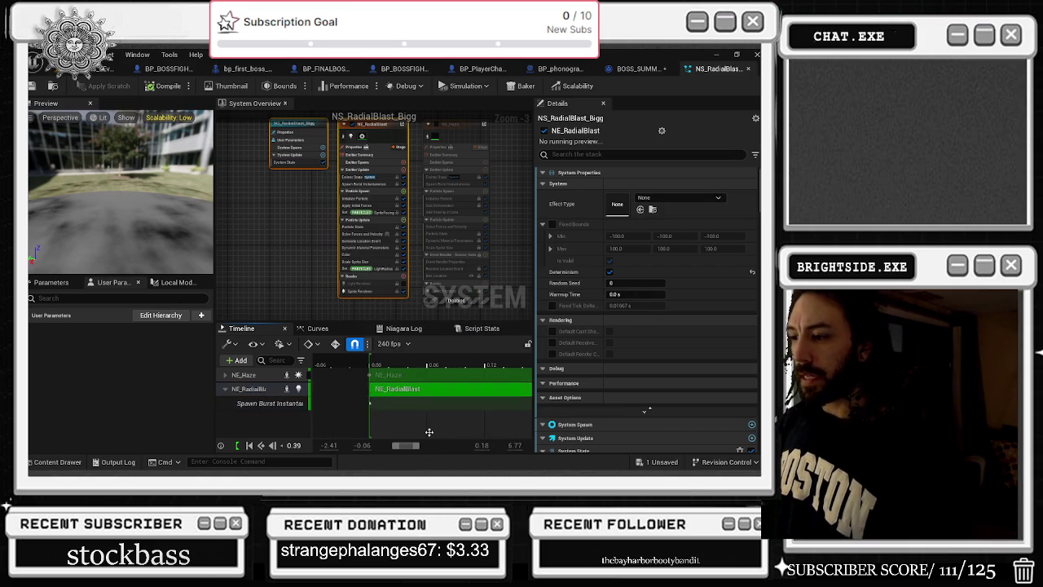
right_click(369, 403)
mouse_move(417, 295)
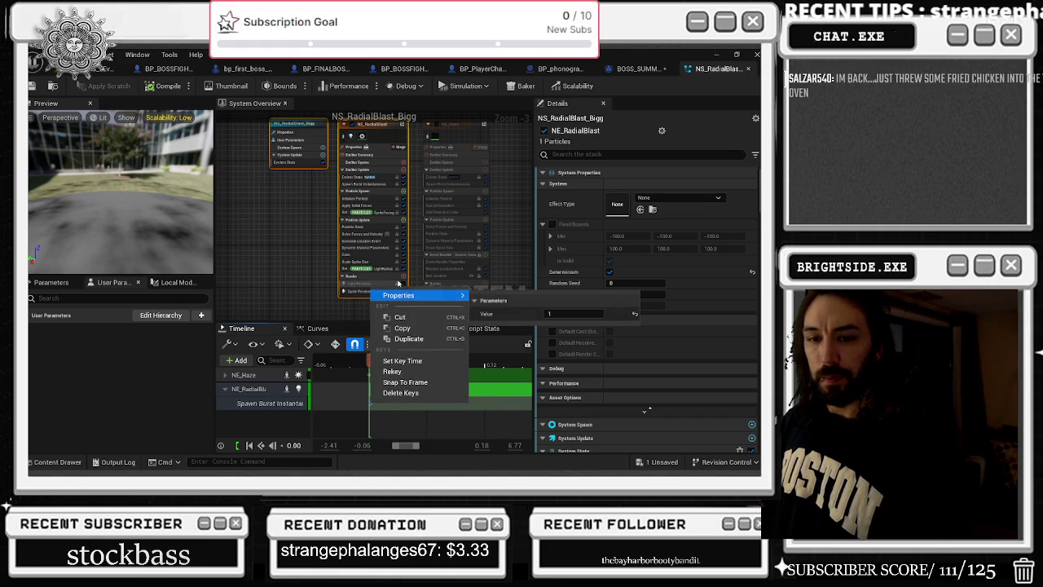
click(323, 430)
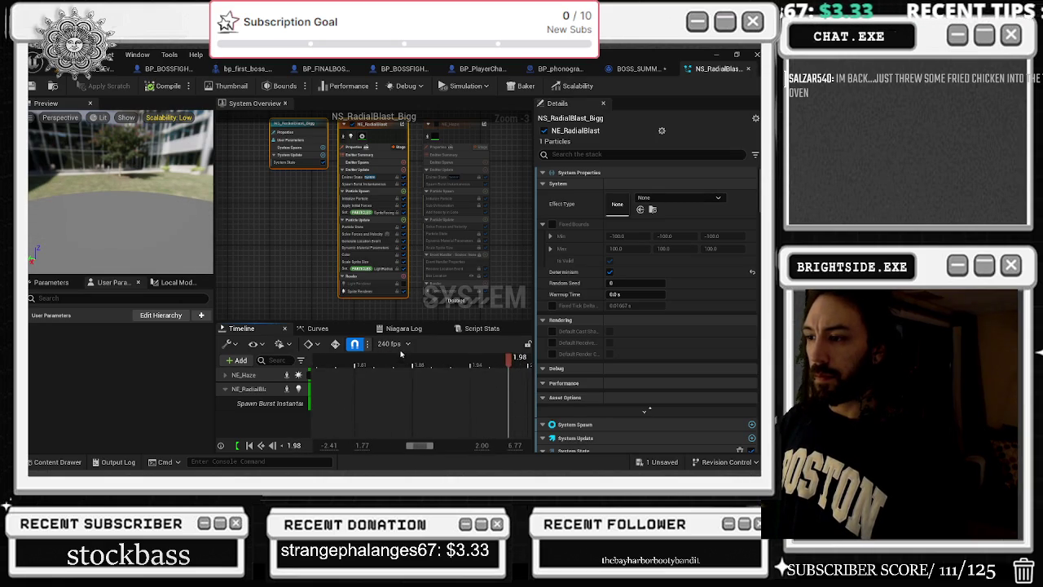
Change the timeline display rate from 240 fps to 60 fps
click(391, 343)
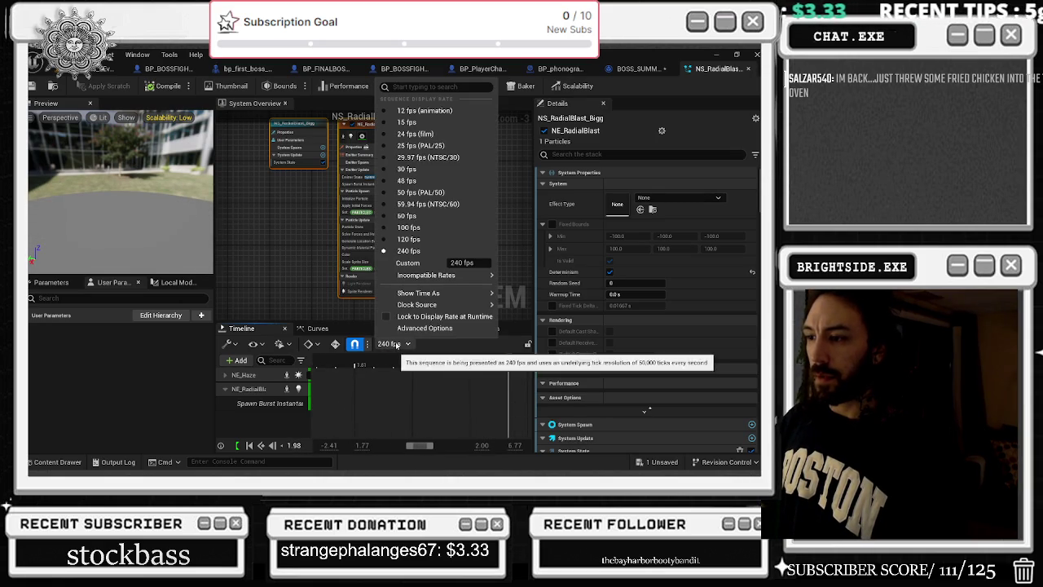
click(435, 217)
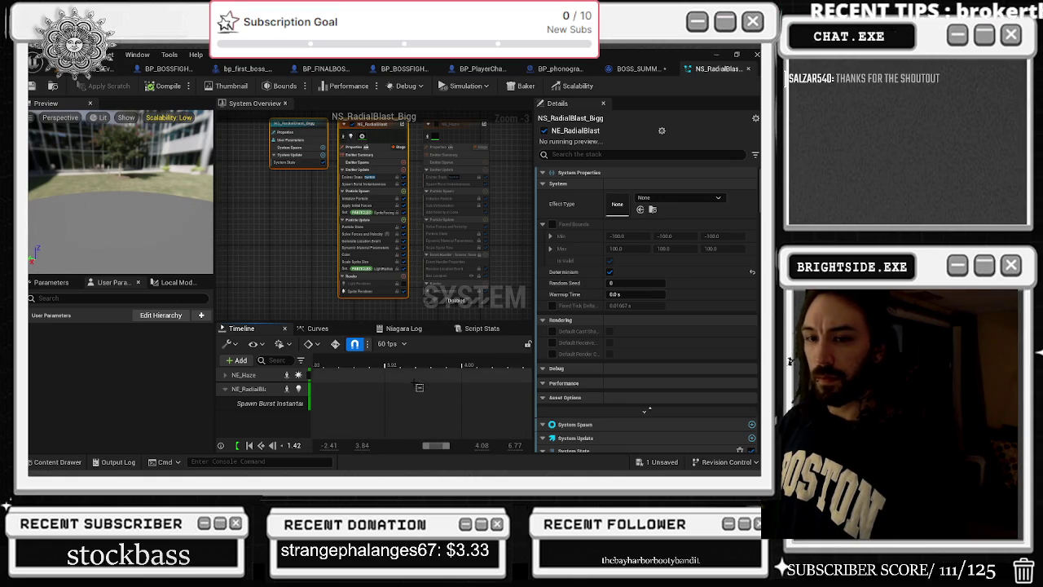
scroll(413, 393, down, 3)
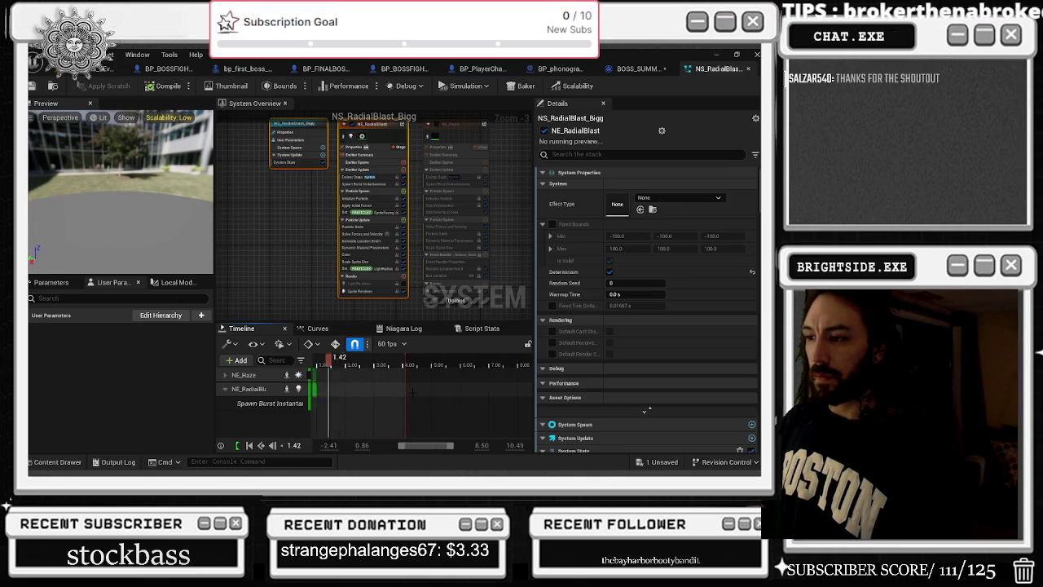
Play the preview and scrub to where the radial blast's particle ring appears, then pause
click(272, 446)
click(272, 446)
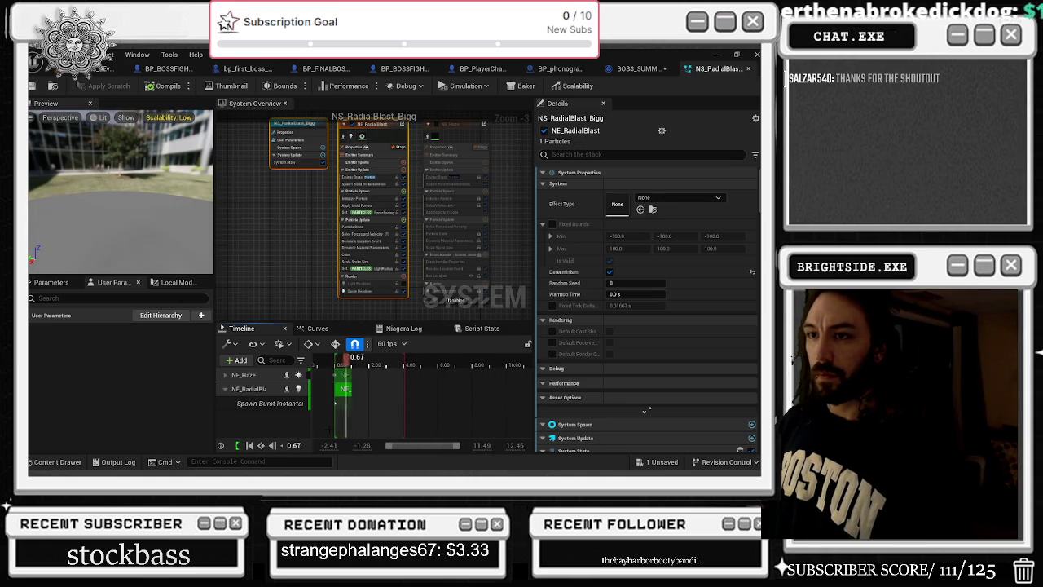
drag(345, 363, 336, 365)
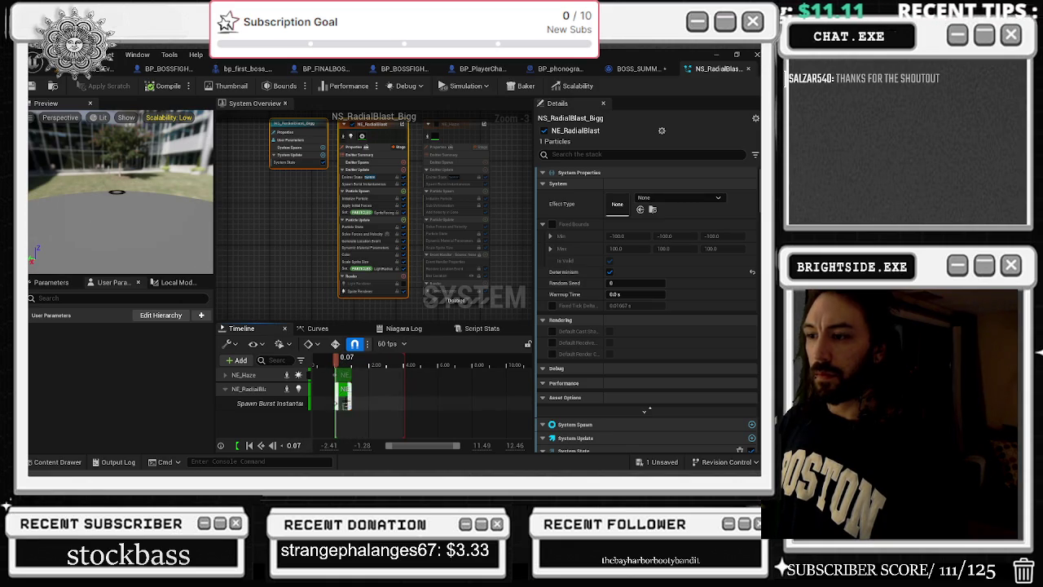
scroll(341, 399, up, 10)
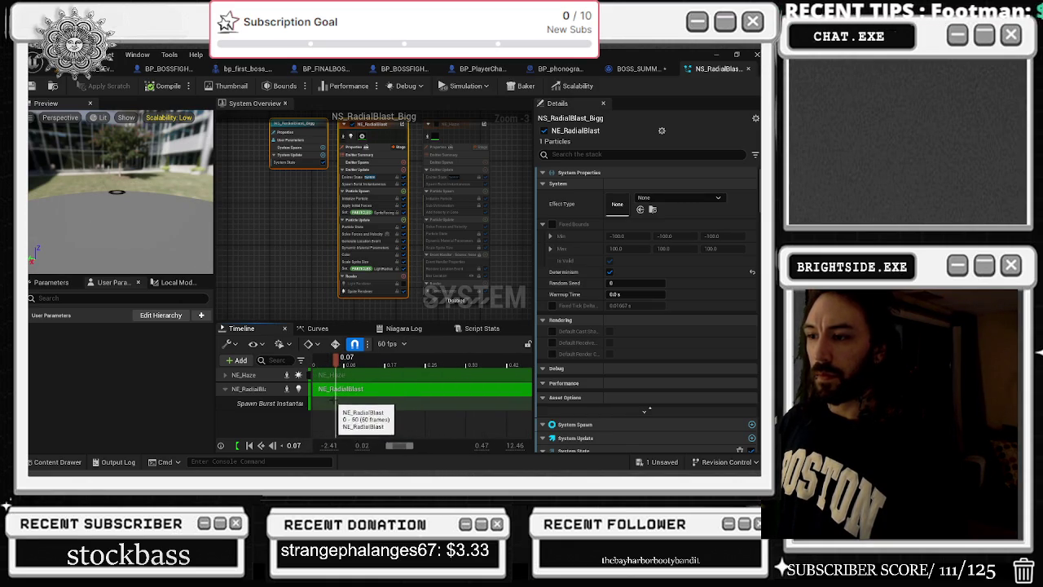
scroll(346, 405, left, 3)
mouse_move(419, 366)
mouse_down()
mouse_move(410, 365)
mouse_move(466, 362)
mouse_move(407, 362)
mouse_move(425, 361)
mouse_move(408, 363)
mouse_move(423, 360)
mouse_move(395, 389)
mouse_move(438, 391)
mouse_move(387, 391)
mouse_move(433, 390)
mouse_move(392, 365)
mouse_move(512, 363)
mouse_move(444, 364)
mouse_move(480, 365)
mouse_up()
click(431, 362)
Move the Spawn Burst Instantaneous key to the playhead and scrub to check when the blast appears
drag(431, 403, 463, 404)
drag(480, 361, 464, 361)
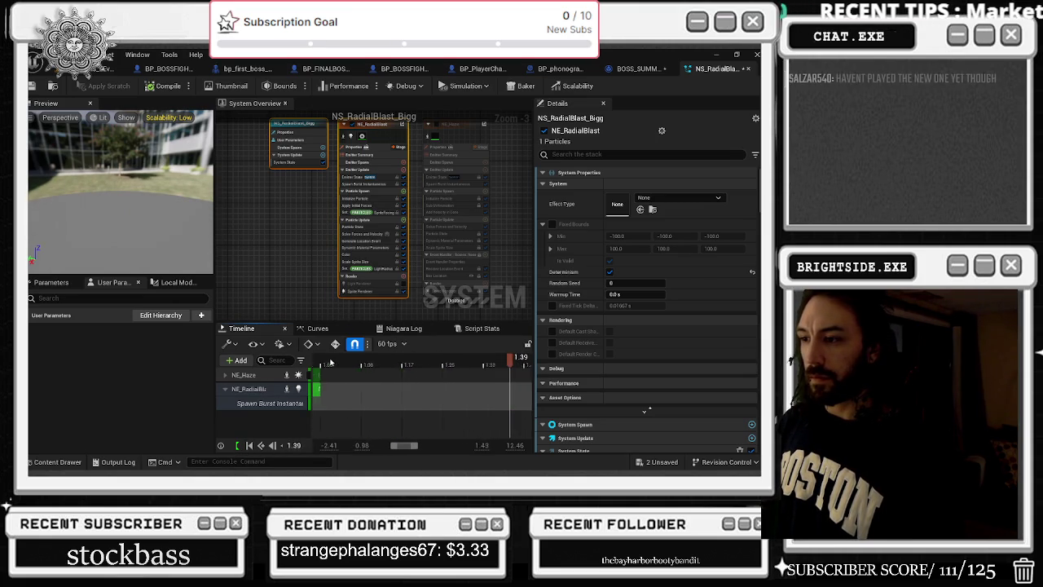
click(252, 446)
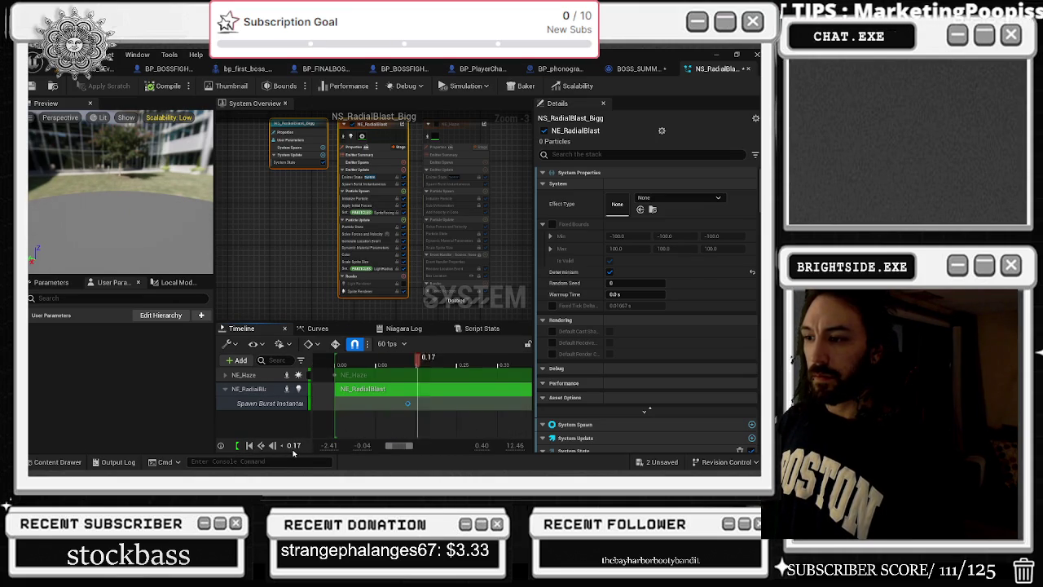
drag(428, 361, 375, 364)
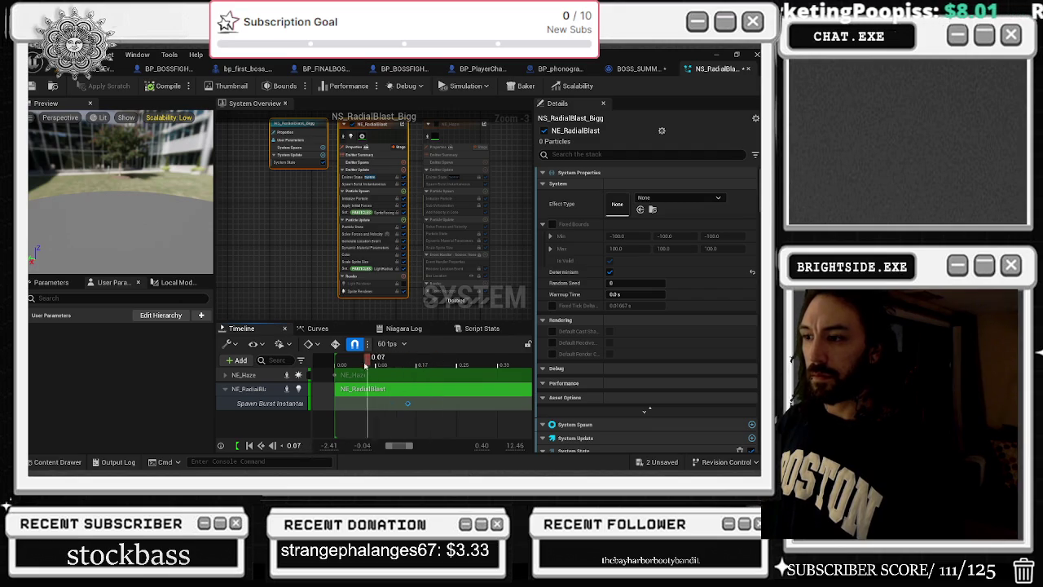
mouse_move(417, 363)
mouse_down()
mouse_move(472, 364)
mouse_move(440, 366)
mouse_up()
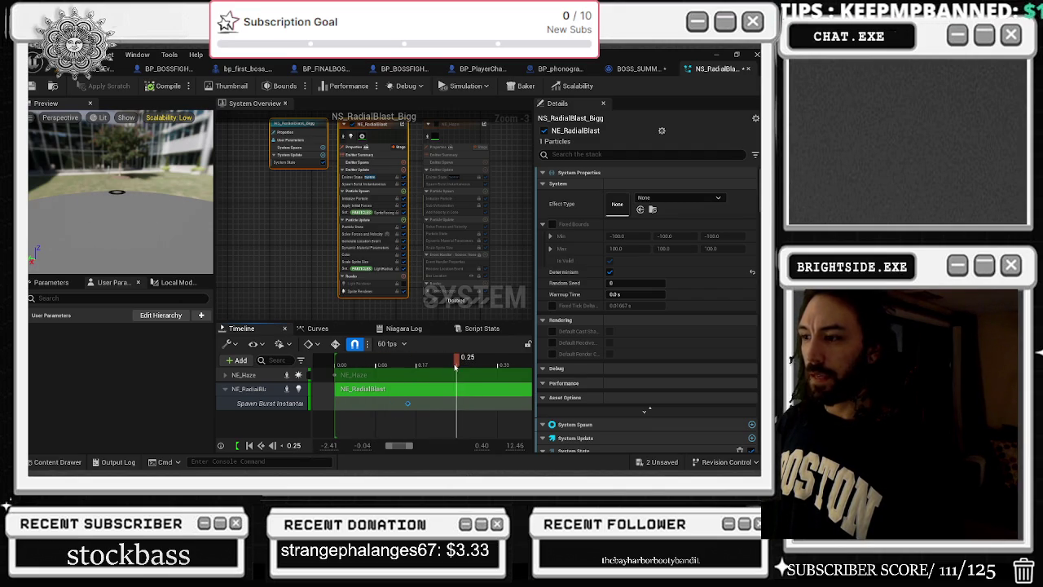
Shift the Spawn Burst key toward 0.22 s, play to test, then undo that move
drag(407, 403, 449, 405)
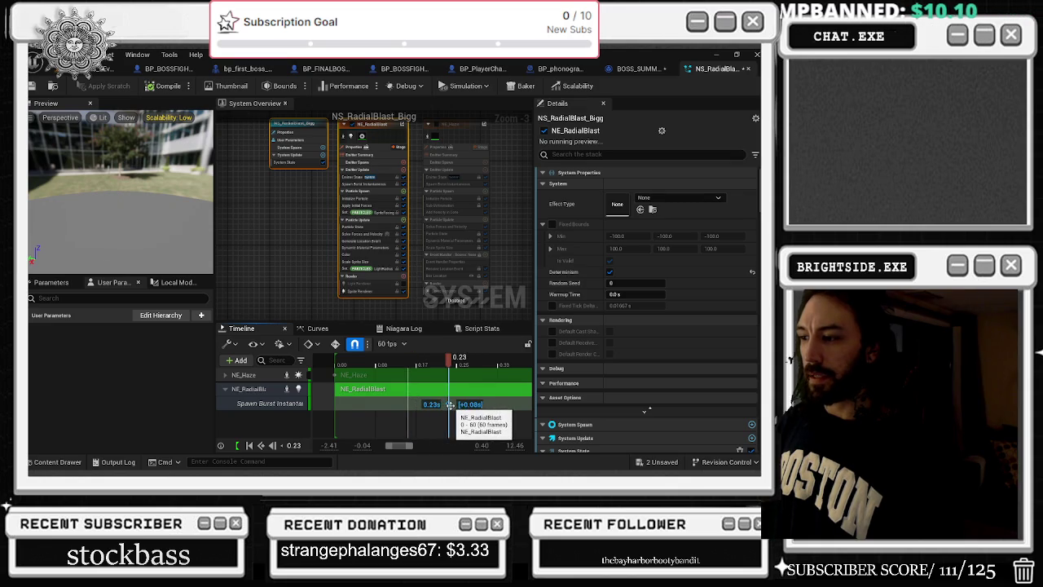
drag(447, 362, 336, 375)
key(space)
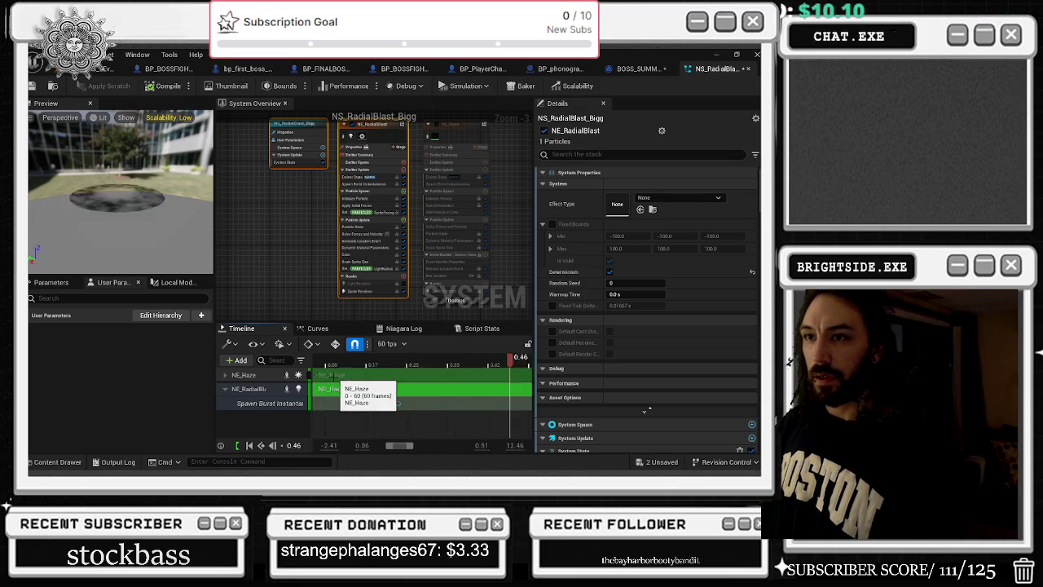
key(ctrl+z)
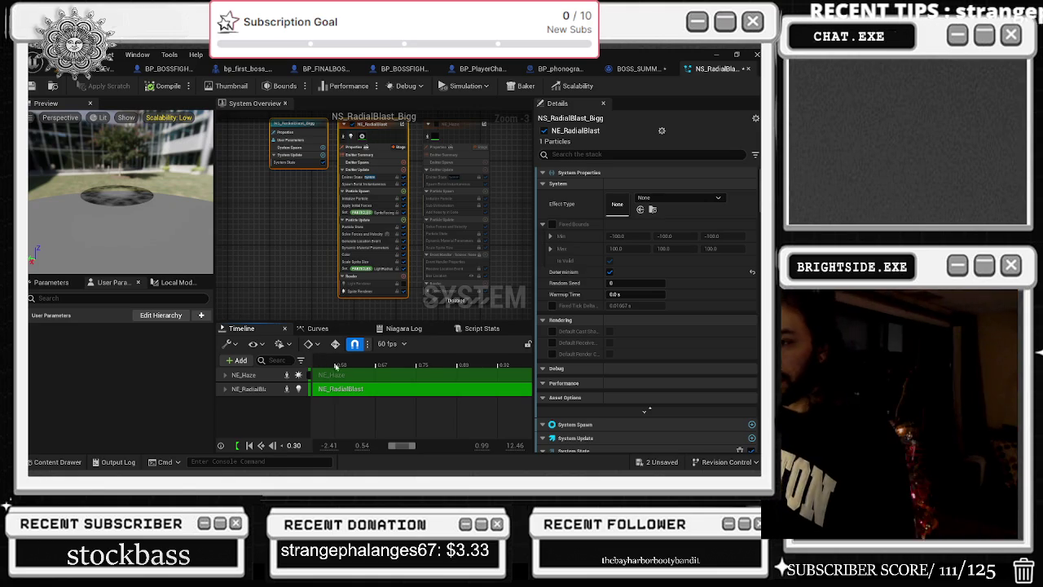
scroll(371, 376, right, 3)
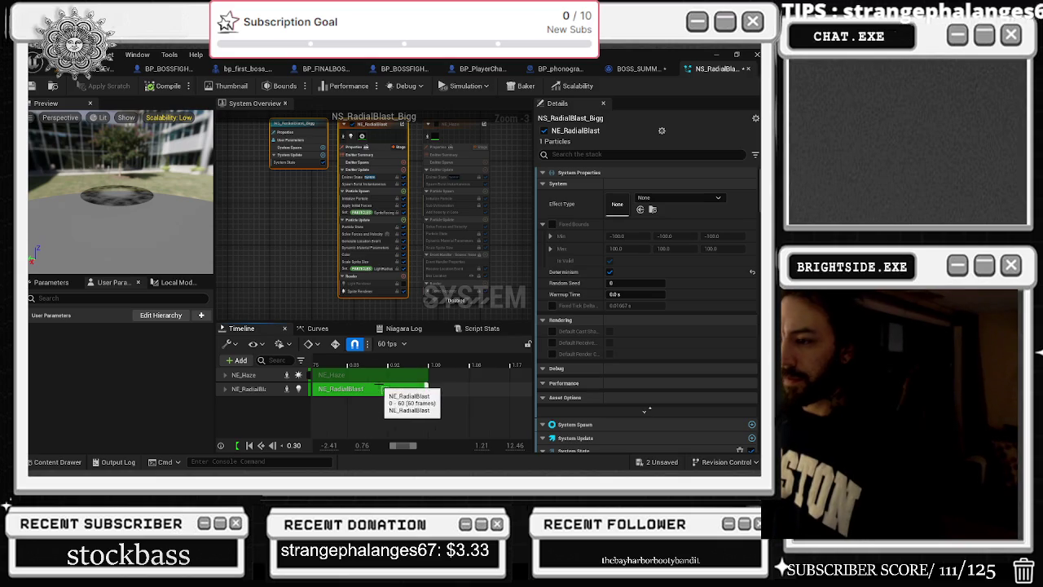